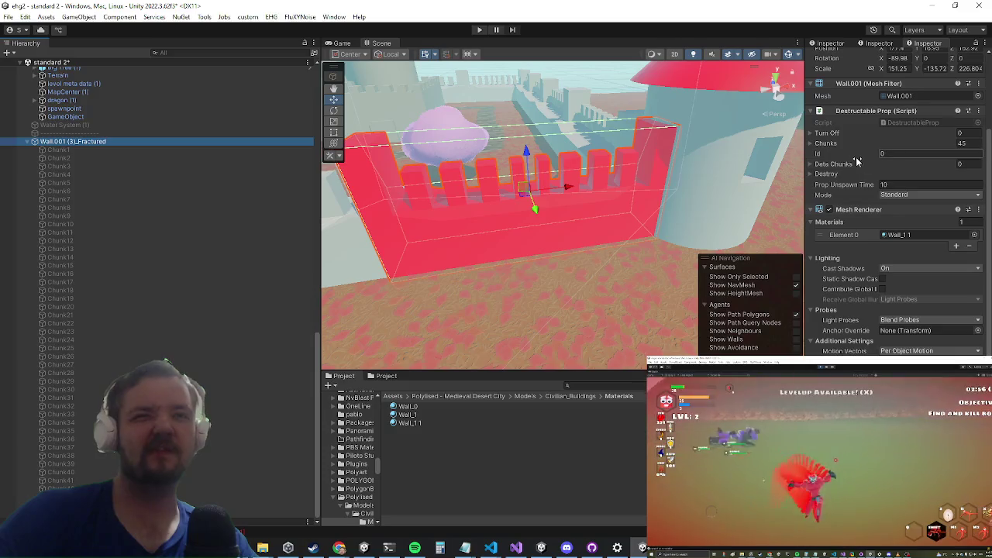
Step: Set the fractured wall's Destructible Prop mode to Building and enter Play mode to test it
{"action": "left_click", "coordinate": [894, 195]}
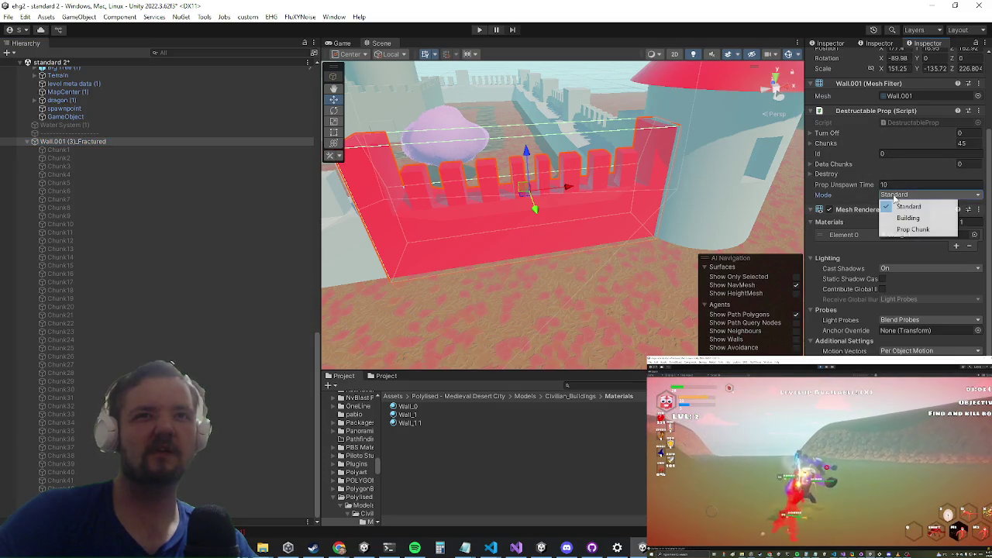
{"action": "left_click", "coordinate": [901, 218]}
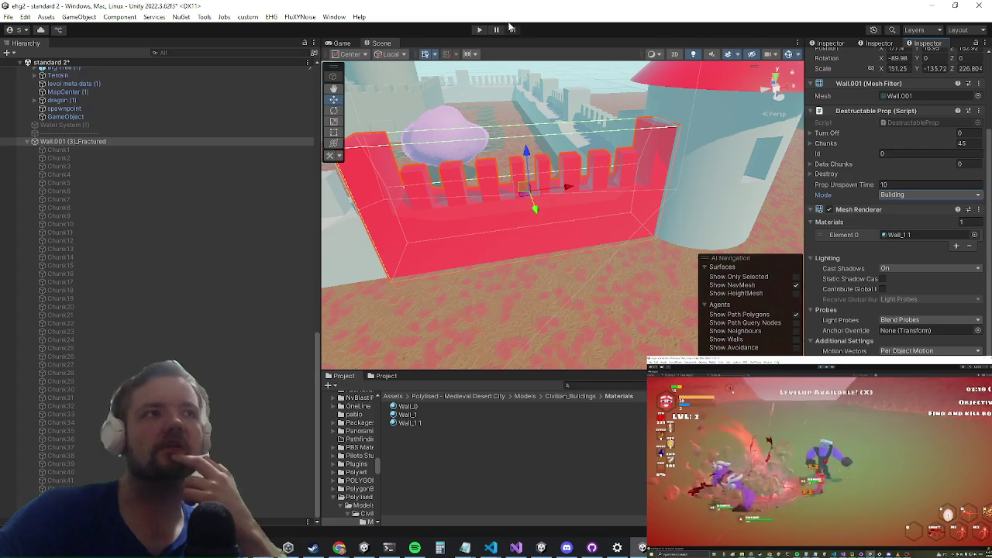
{"action": "scroll", "coordinate": [876, 152], "scroll_direction": "up", "scroll_amount": 3}
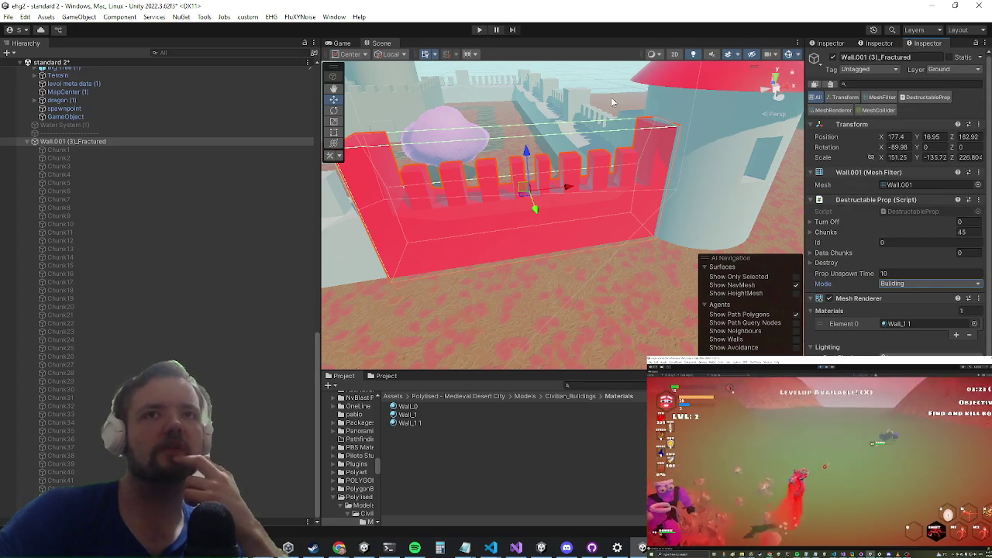
{"action": "left_click", "coordinate": [479, 30]}
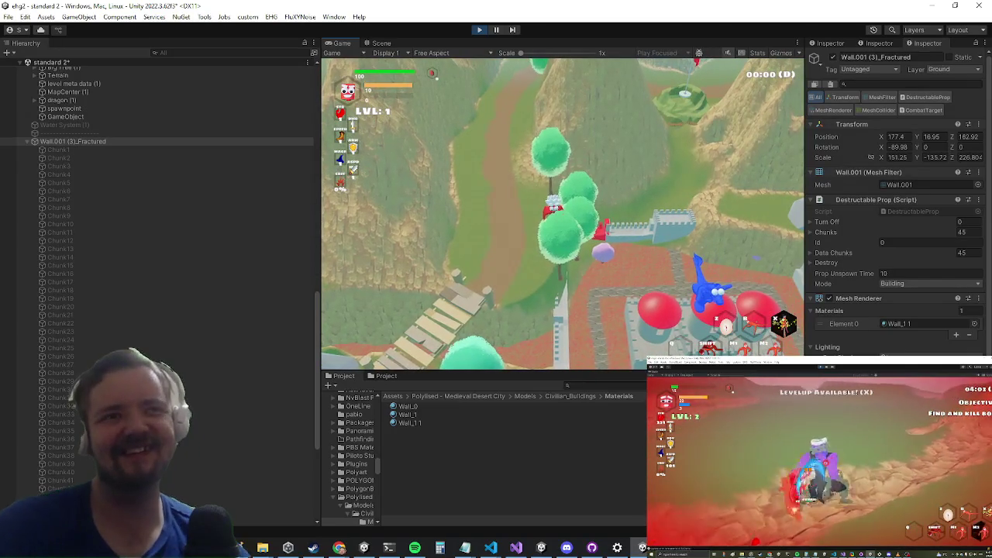
{"action": "key", "text": "ctrl+p"}
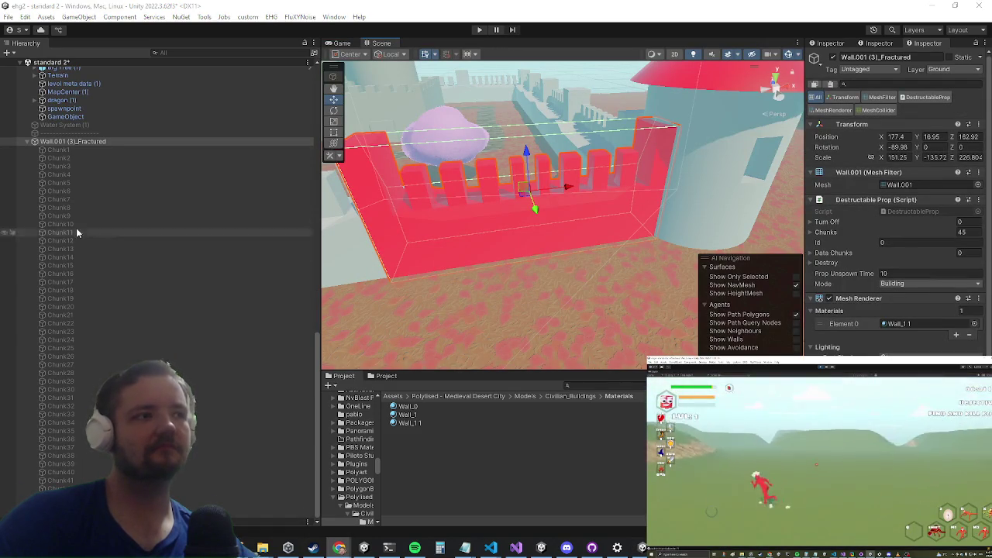
Step: Move Wall.001 (3)_Fractured under the castle's Tower entries and review terrainCastleTerrain's prefab Overrides
{"action": "scroll", "coordinate": [101, 383], "scroll_direction": "up", "scroll_amount": 5}
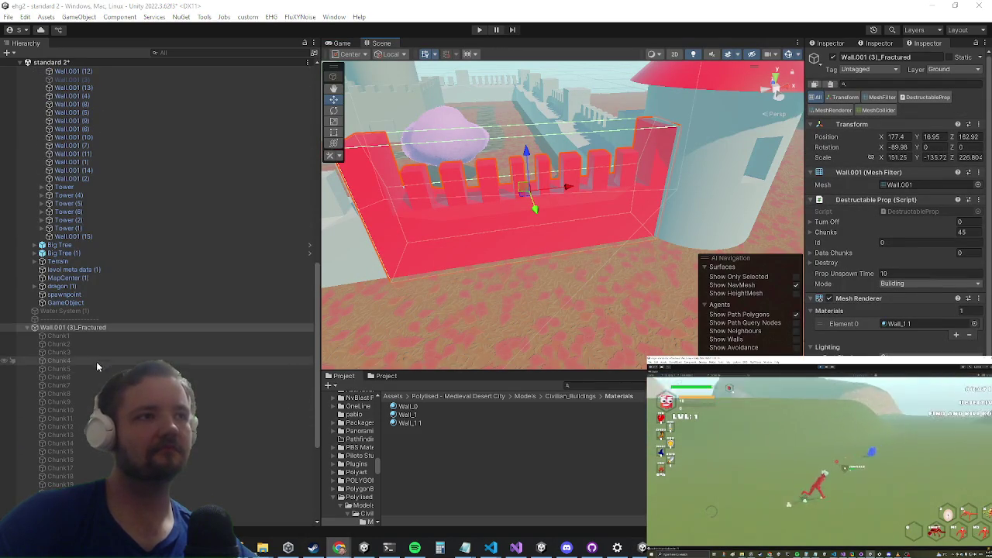
{"action": "scroll", "coordinate": [89, 334], "scroll_direction": "up", "scroll_amount": 2}
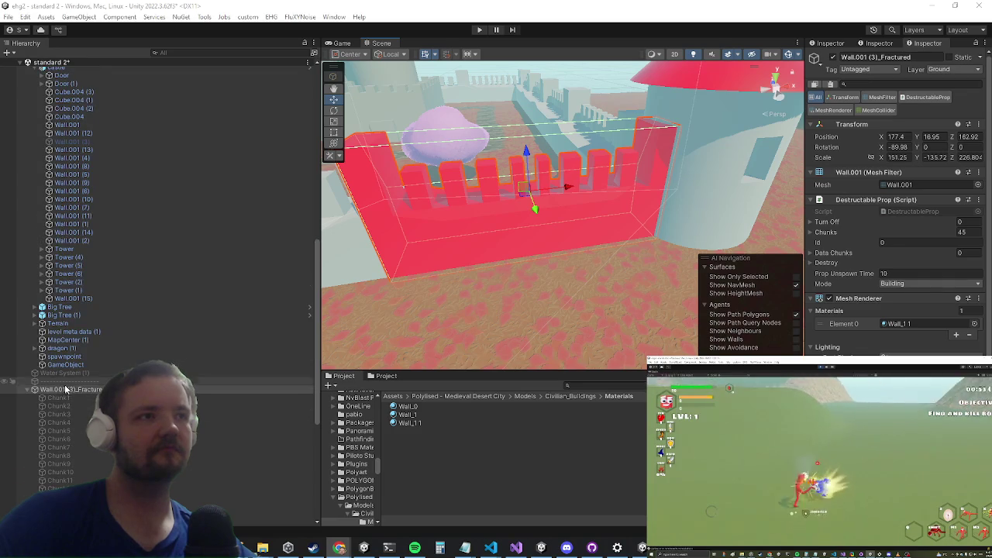
{"action": "mouse_move", "coordinate": [63, 391]}
{"action": "left_mouse_down"}
{"action": "mouse_move", "coordinate": [73, 289]}
{"action": "mouse_move", "coordinate": [62, 303]}
{"action": "left_mouse_up"}
{"action": "scroll", "coordinate": [102, 229], "scroll_direction": "up", "scroll_amount": 6}
{"action": "left_click", "coordinate": [103, 275]}
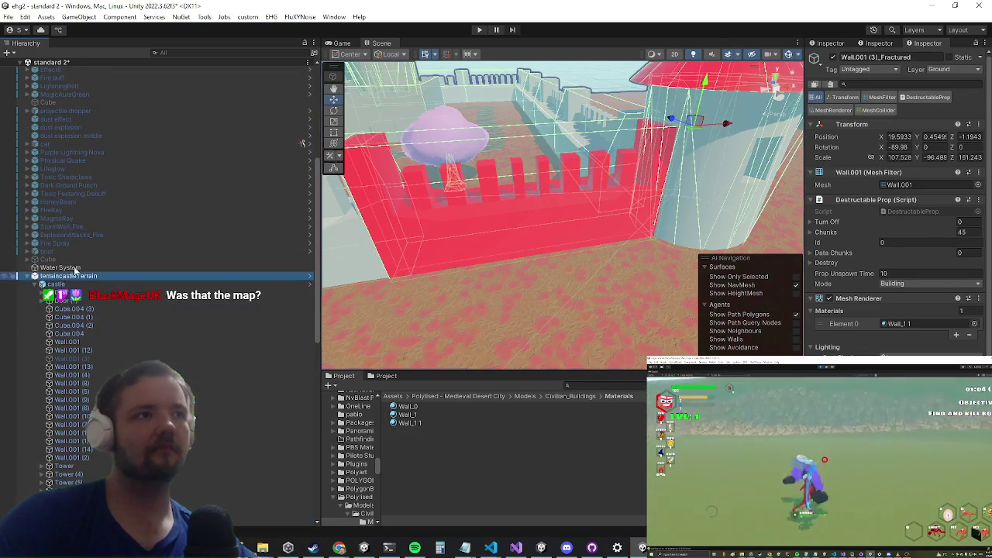
{"action": "left_click", "coordinate": [854, 97]}
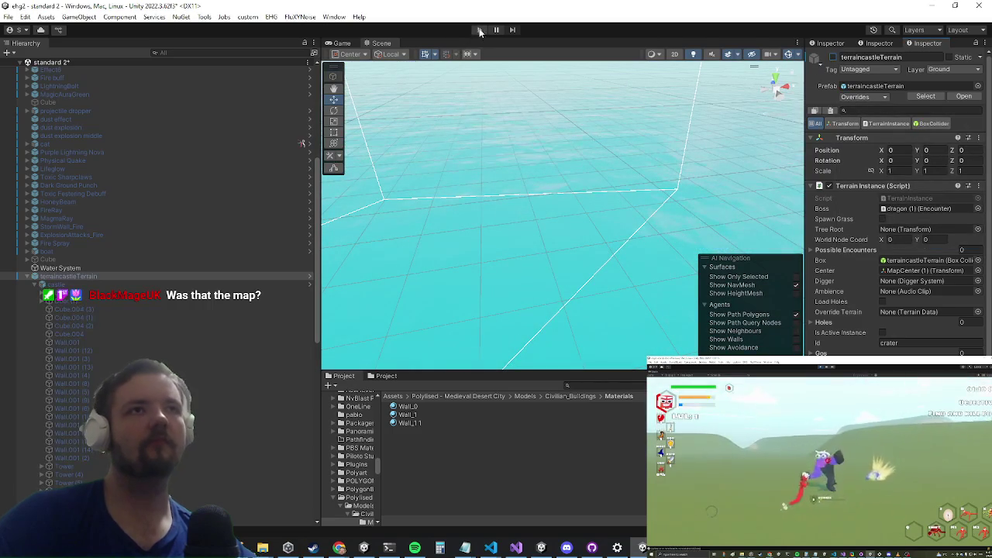
Step: Play the game, attacking along the castle walls and pillars and locking onto the dragon boss
{"action": "left_click", "coordinate": [479, 31]}
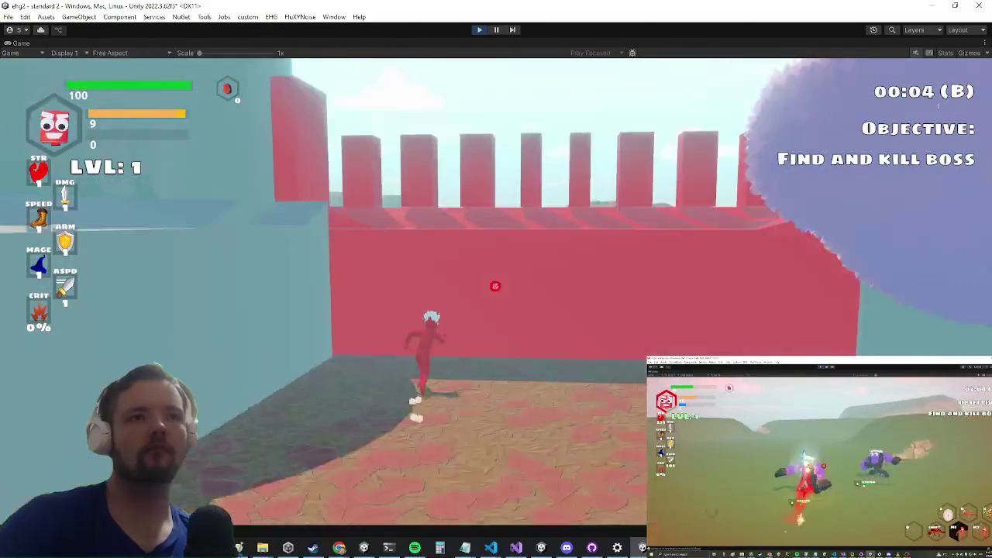
{"action": "left_click", "coordinate": [496, 288]}
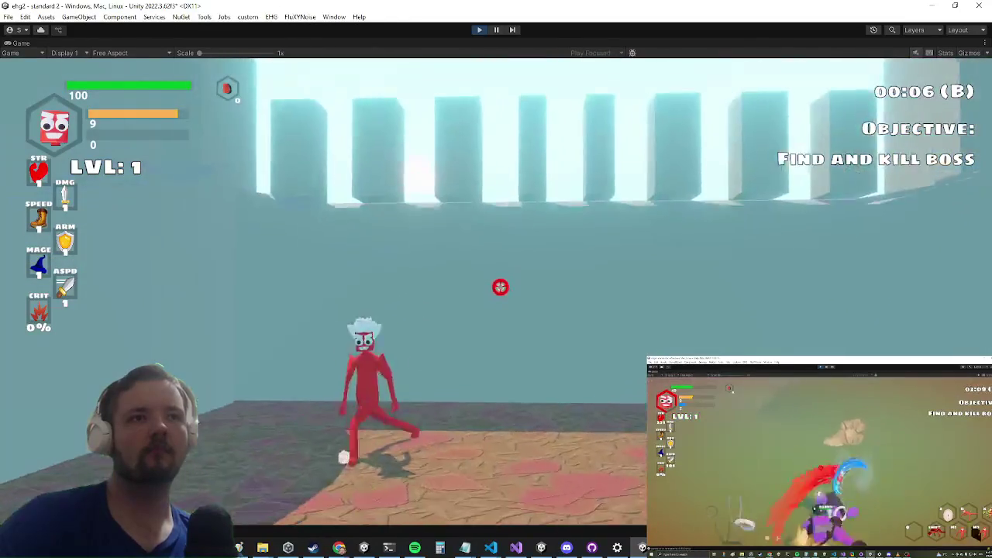
{"action": "left_click", "coordinate": [483, 293]}
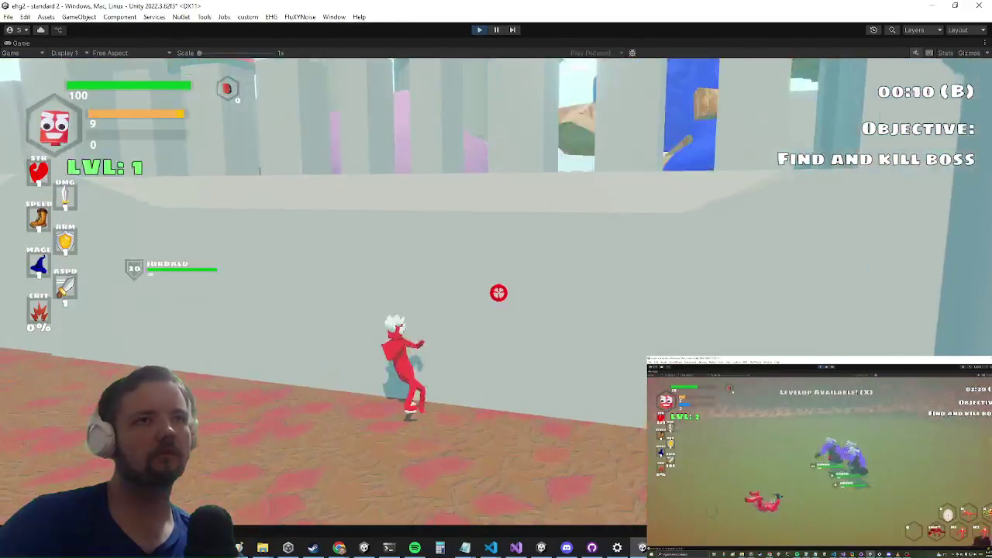
{"action": "left_click", "coordinate": [496, 293]}
{"action": "key", "text": "grave"}
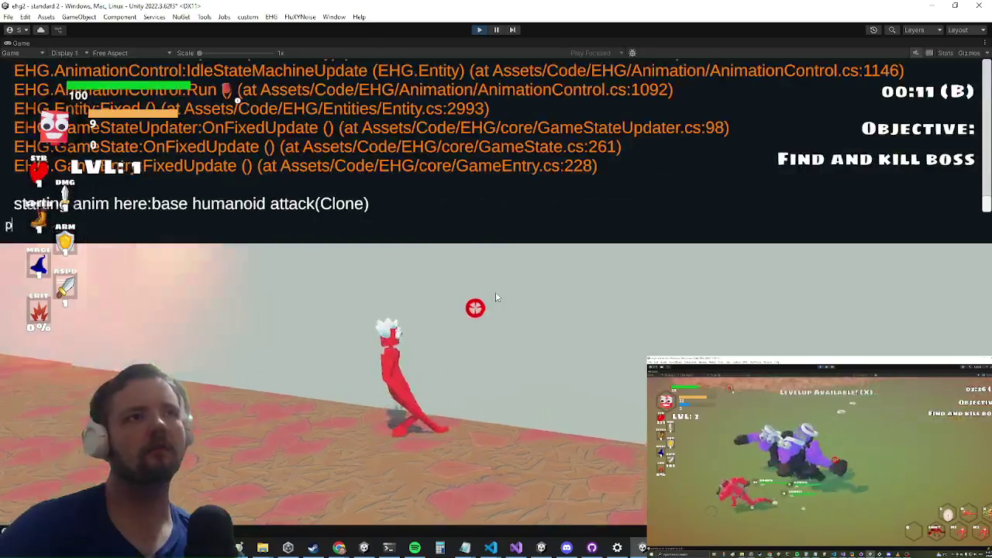
{"action": "key", "text": "grave"}
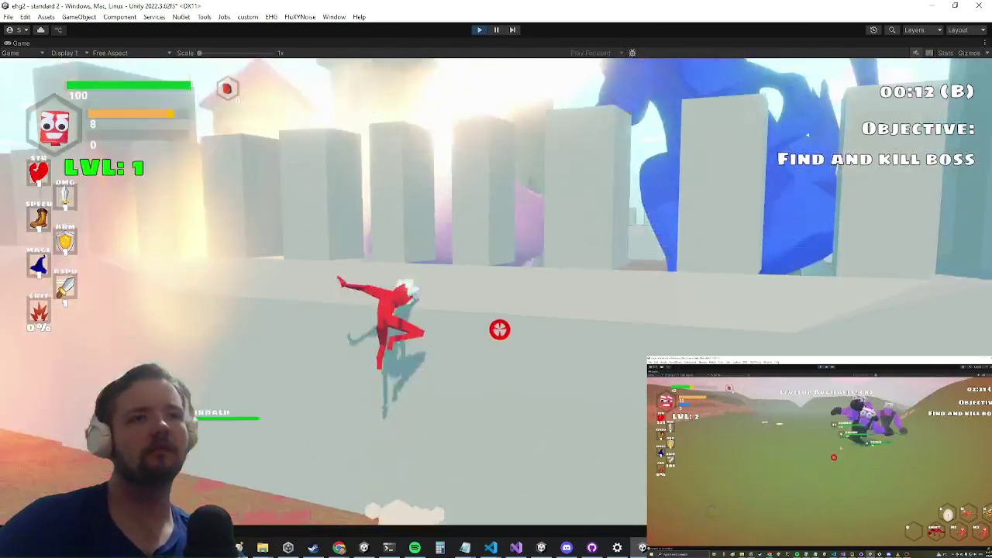
{"action": "key", "text": "w"}
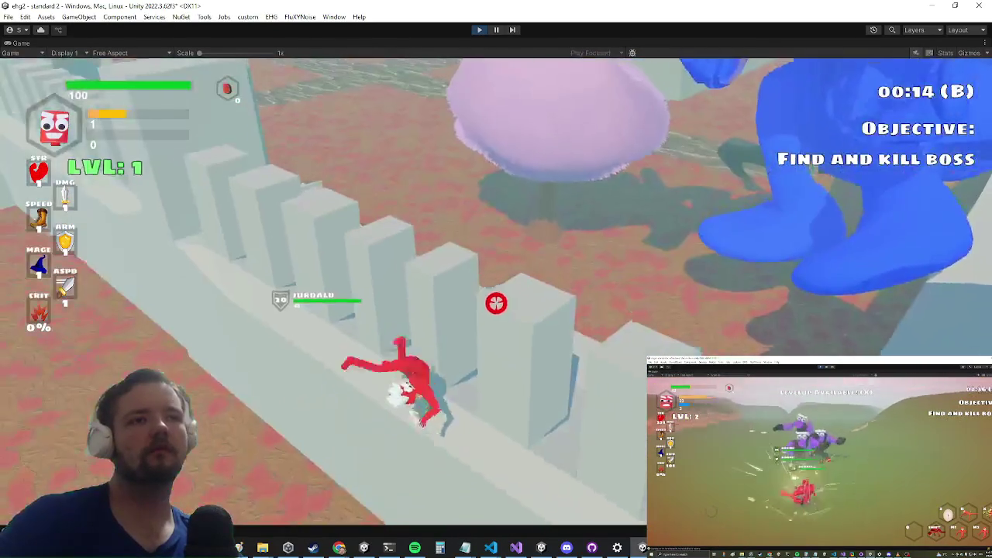
{"action": "key", "text": "w"}
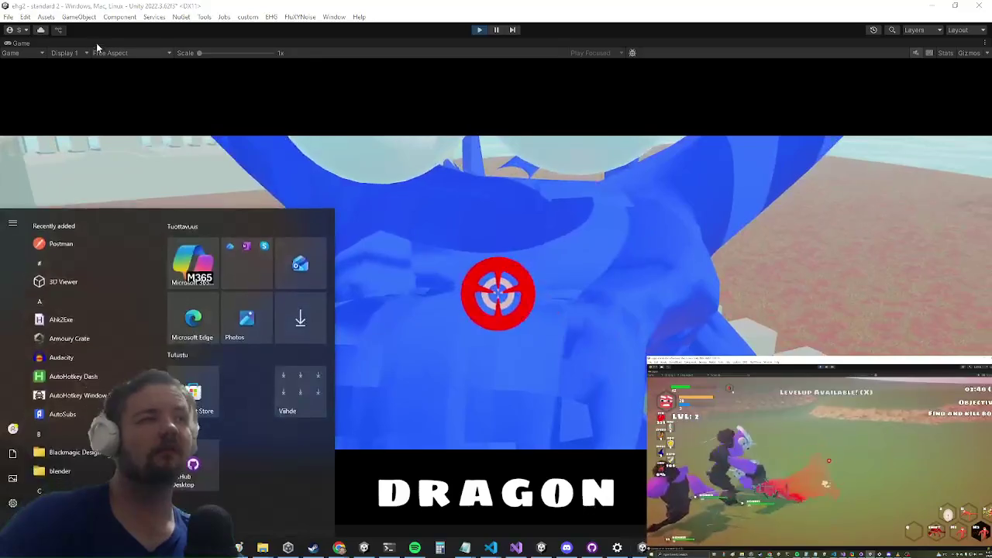
Step: Turn off Maximize on the Game view and bring up the Scene view
{"action": "right_click", "coordinate": [23, 43]}
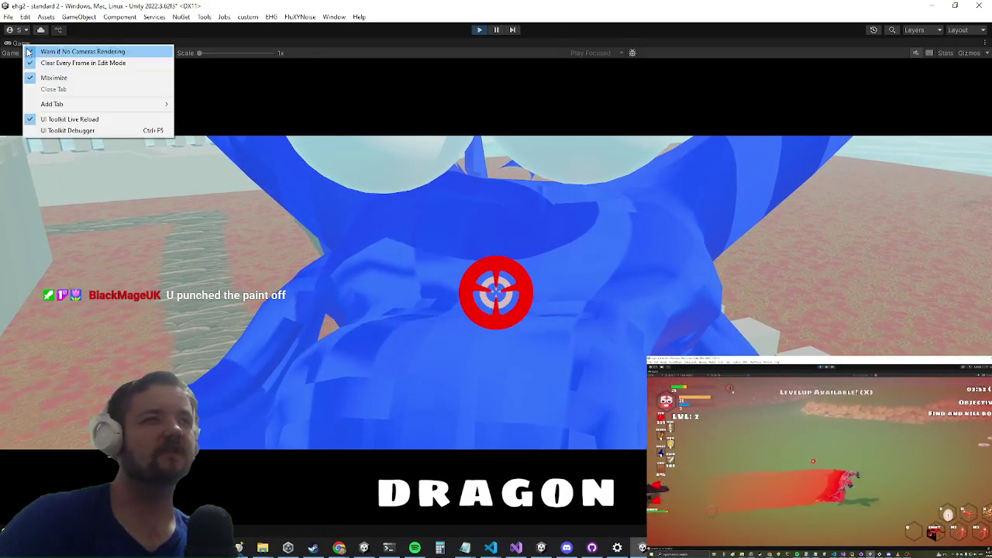
{"action": "left_click", "coordinate": [55, 79]}
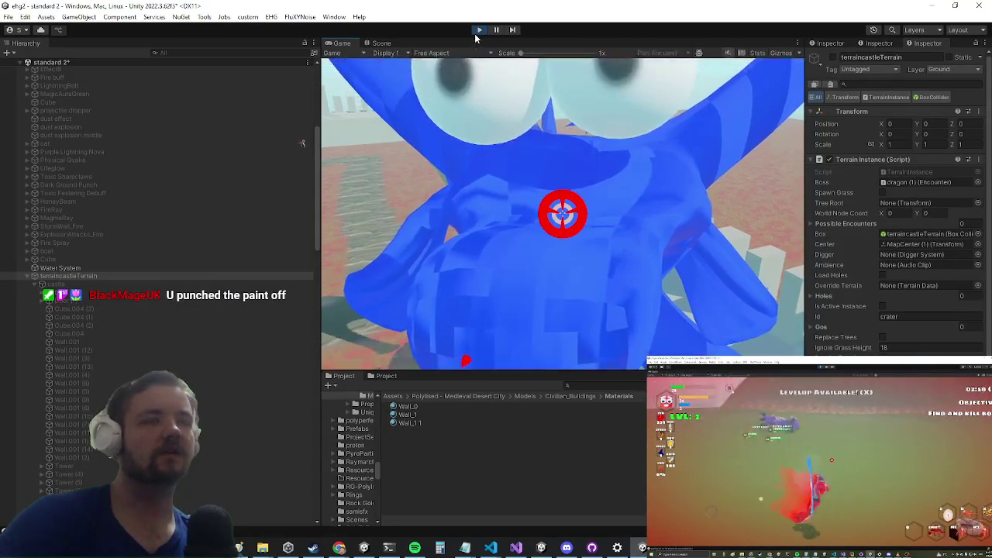
{"action": "left_click", "coordinate": [379, 43]}
Step: Look down on the castle wall and inspect chunks Chunk4, Chunk3 and Chunk1 before returning to the game
{"action": "mouse_move", "coordinate": [516, 130]}
{"action": "left_mouse_down"}
{"action": "mouse_move", "coordinate": [527, 210]}
{"action": "mouse_move", "coordinate": [516, 208]}
{"action": "left_mouse_up"}
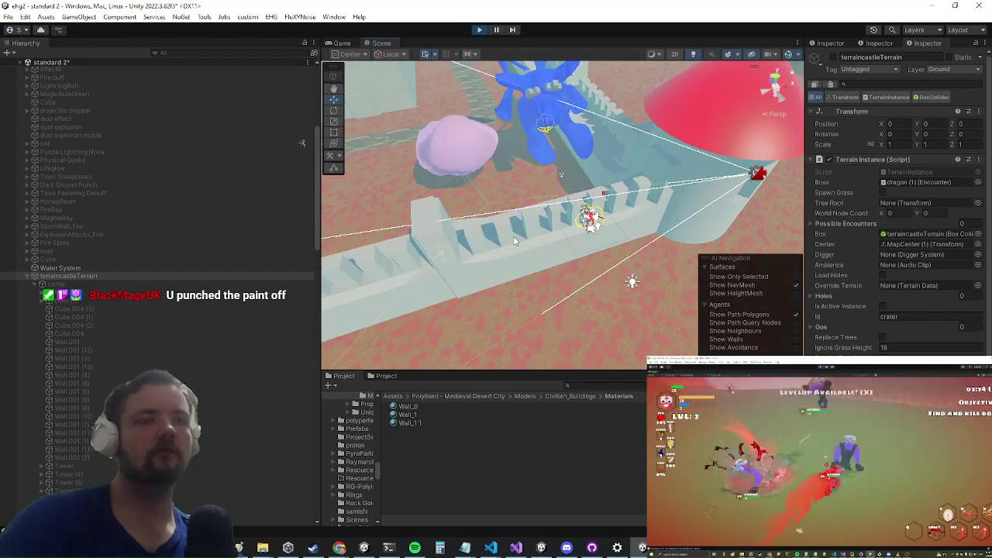
{"action": "left_click", "coordinate": [516, 237]}
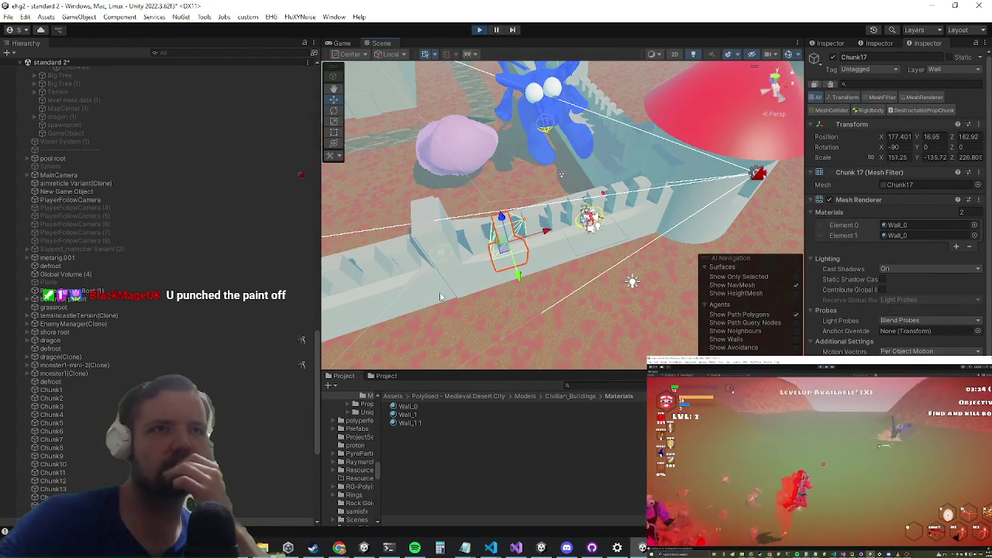
{"action": "left_click", "coordinate": [51, 414]}
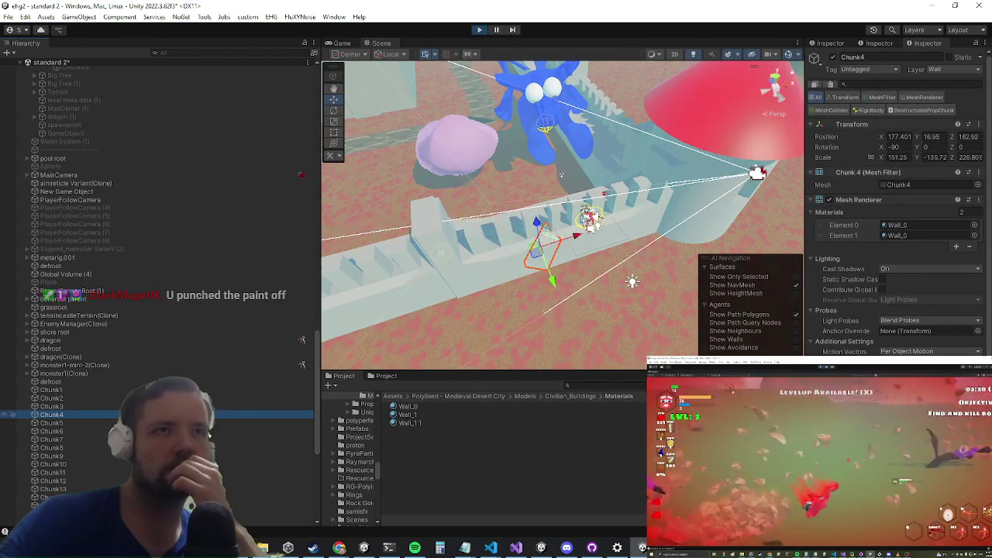
{"action": "scroll", "coordinate": [155, 310], "scroll_direction": "down", "scroll_amount": 3}
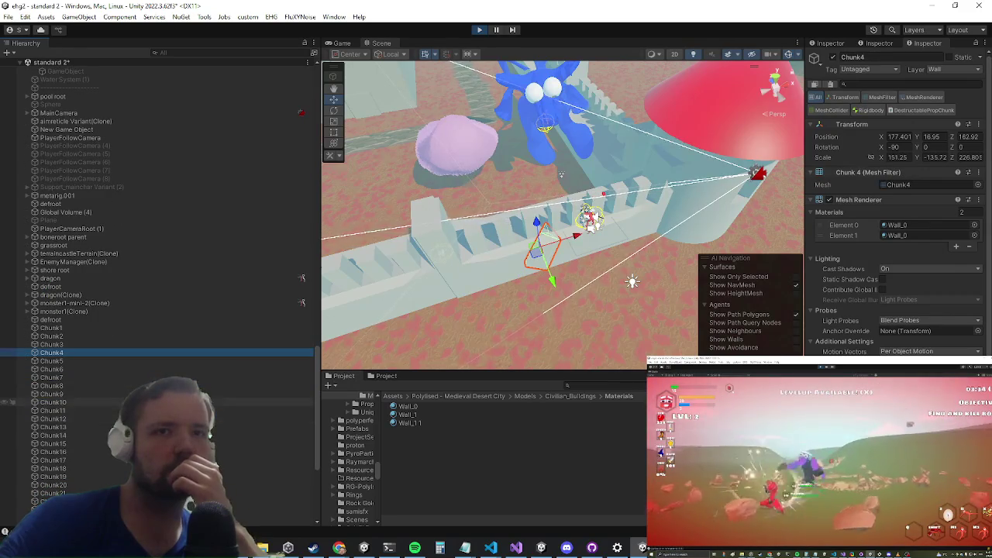
{"action": "left_click", "coordinate": [147, 402]}
{"action": "left_click", "coordinate": [148, 344]}
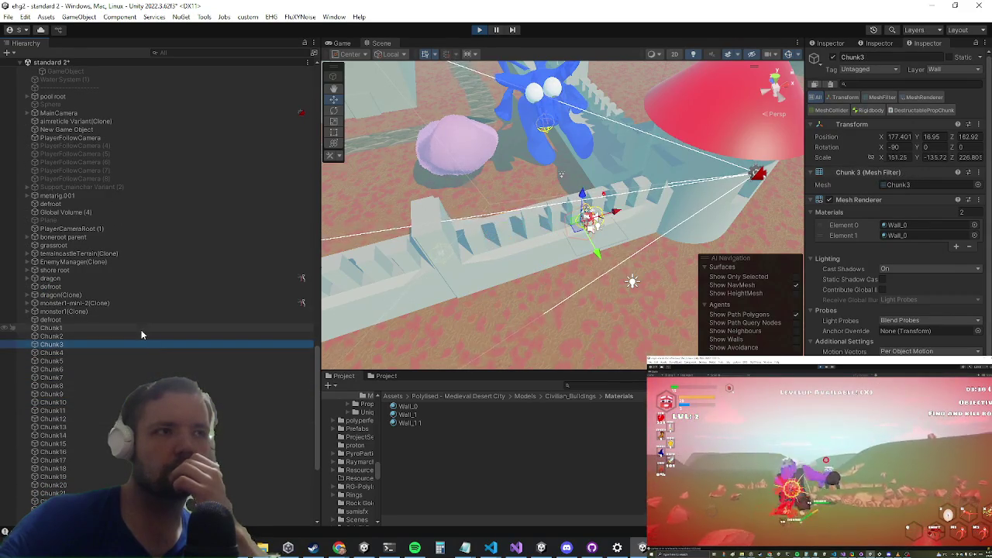
{"action": "left_click", "coordinate": [142, 329]}
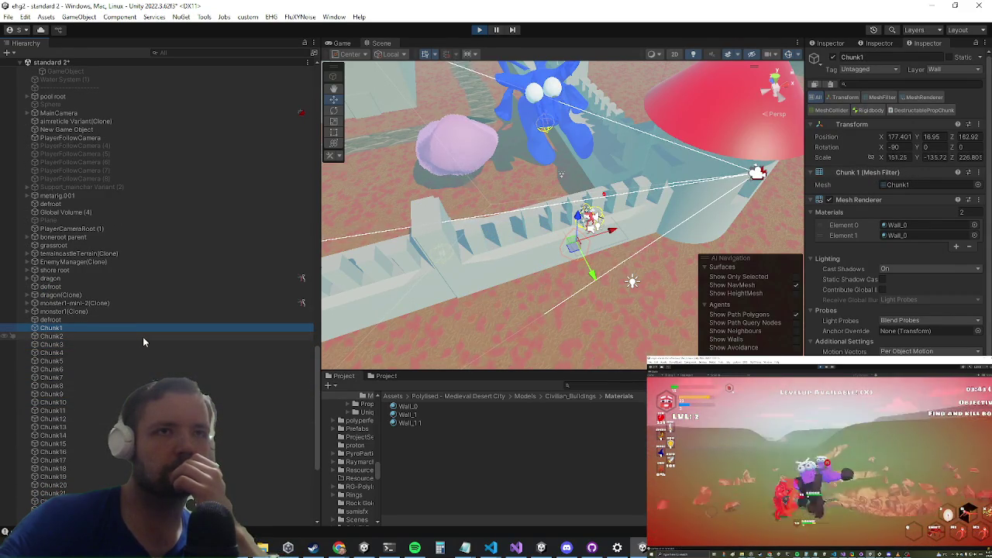
{"action": "left_click", "coordinate": [339, 42]}
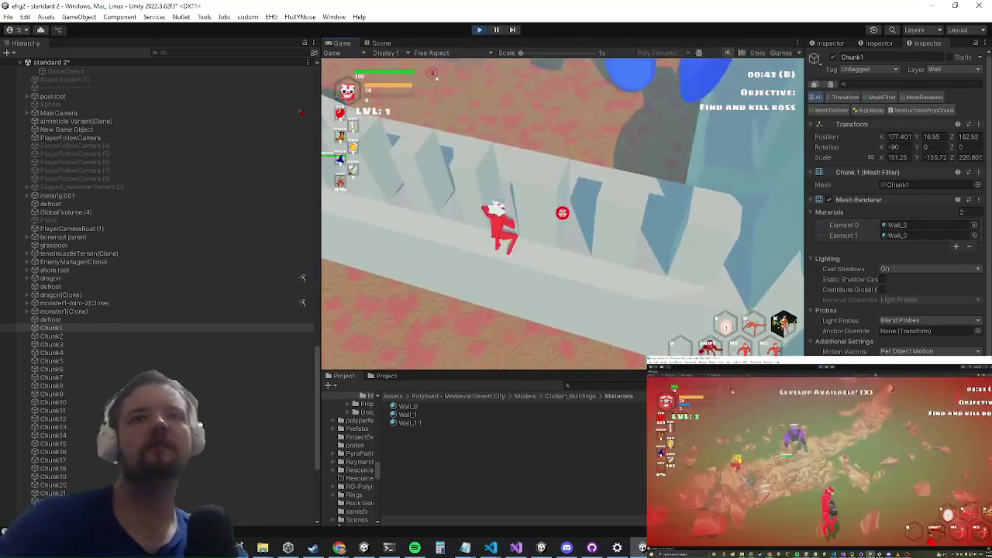
Step: Continue combat testing along the castle wall, then show the Scene view again
{"action": "key", "text": "super"}
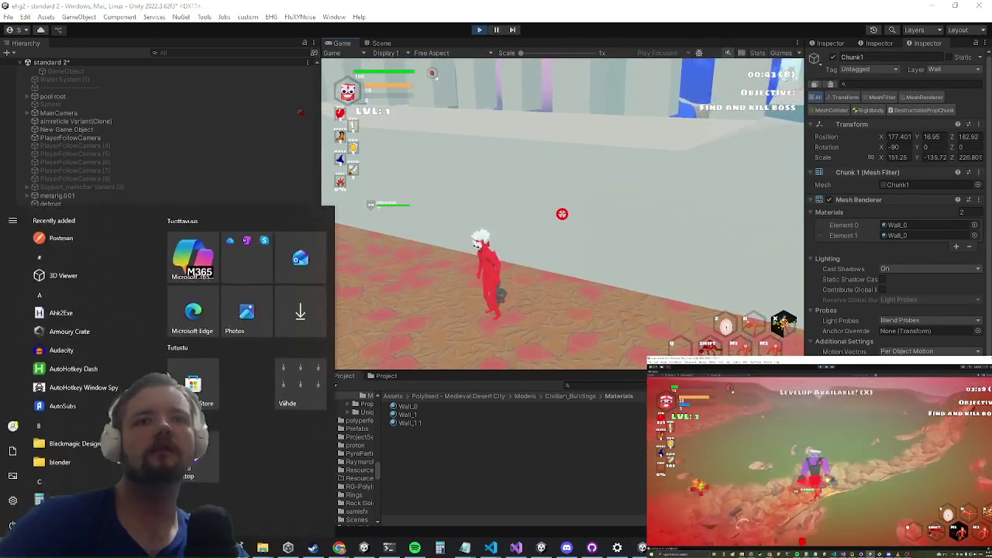
{"action": "scroll", "coordinate": [895, 233], "scroll_direction": "down", "scroll_amount": 5}
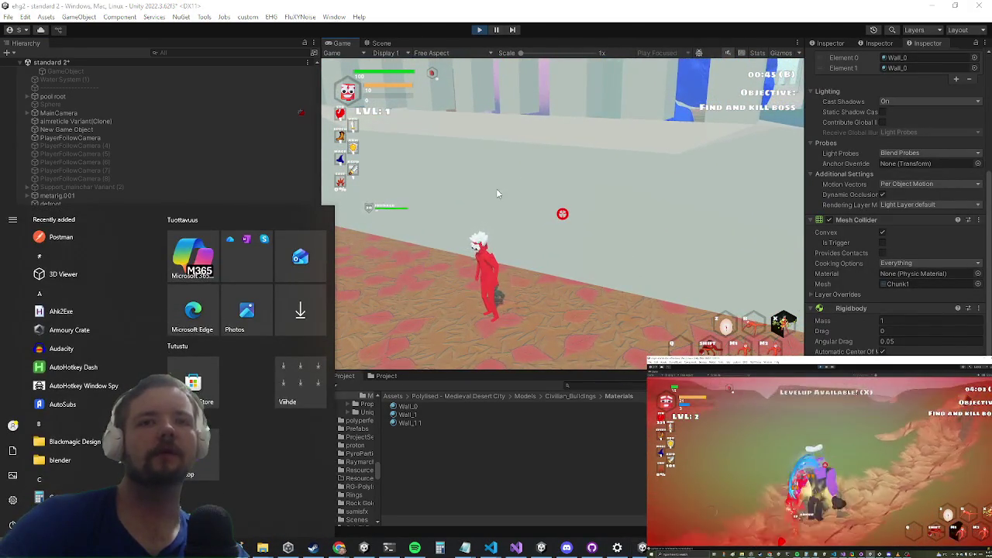
{"action": "left_click", "coordinate": [497, 193]}
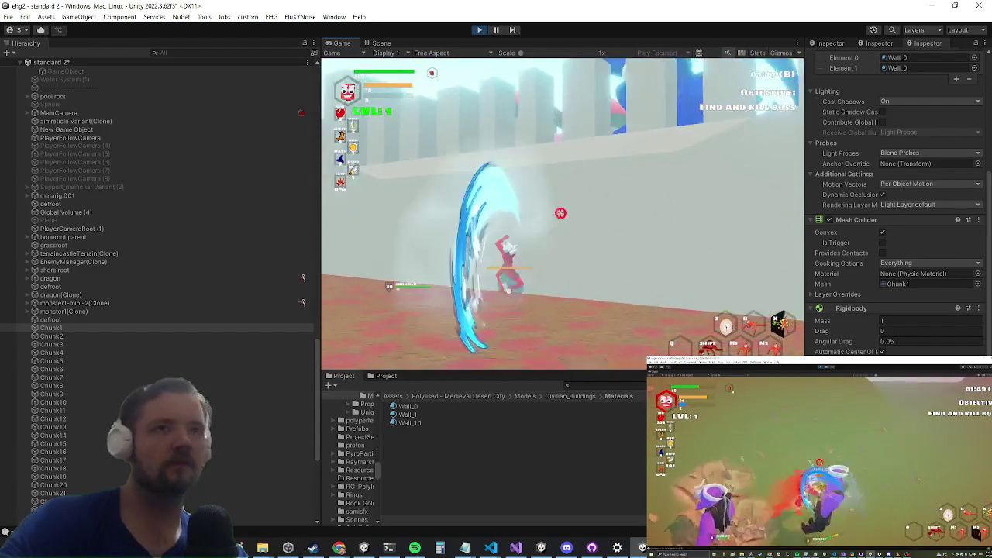
{"action": "key", "text": "super"}
{"action": "left_click", "coordinate": [381, 43]}
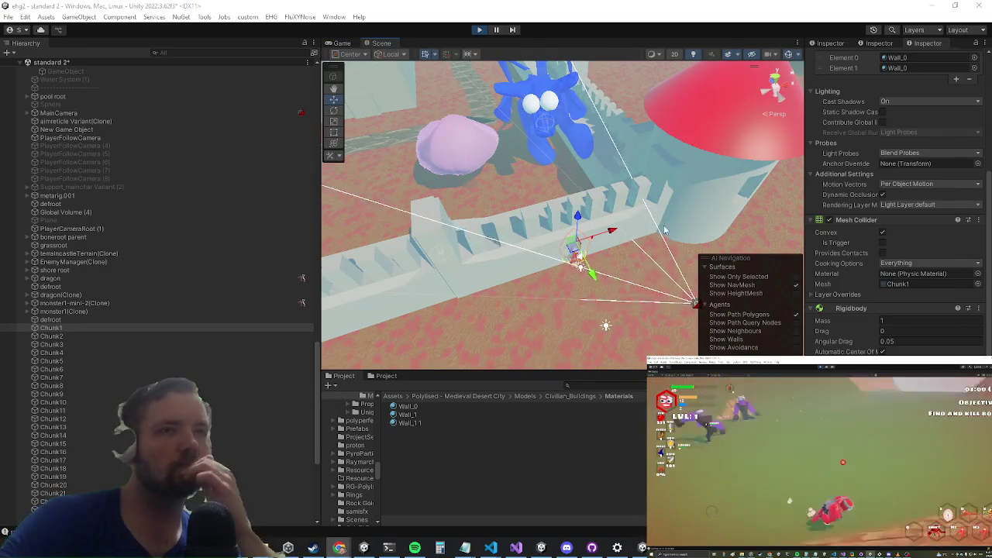
Step: Frame Chunk1 and move the Chunk4 fragment along Z from 162.92 to 159.75
{"action": "scroll", "coordinate": [936, 248], "scroll_direction": "up", "scroll_amount": 5}
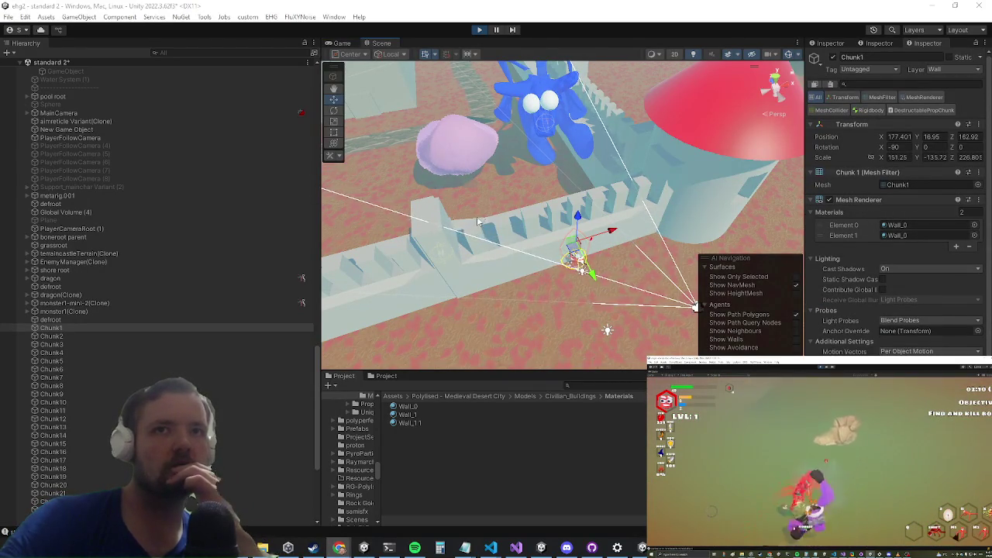
{"action": "scroll", "coordinate": [480, 219], "scroll_direction": "up", "scroll_amount": 10}
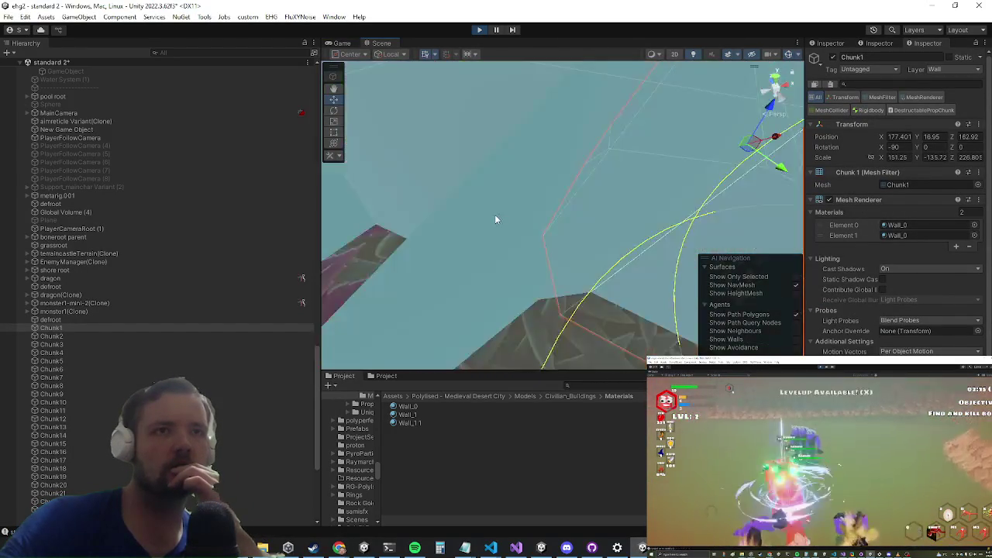
{"action": "key", "text": "f"}
{"action": "left_click", "coordinate": [509, 220]}
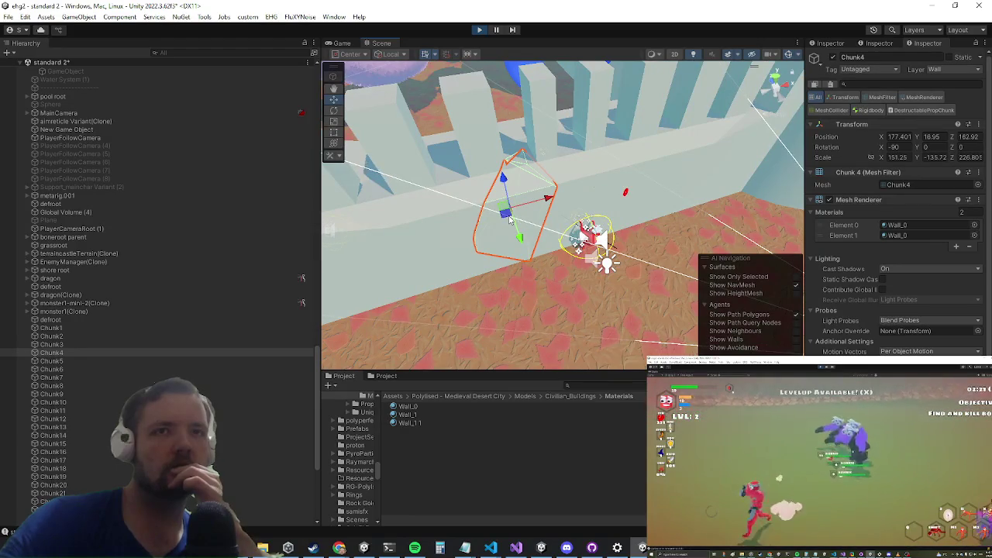
{"action": "left_click_drag", "start_coordinate": [522, 246], "coordinate": [583, 318]}
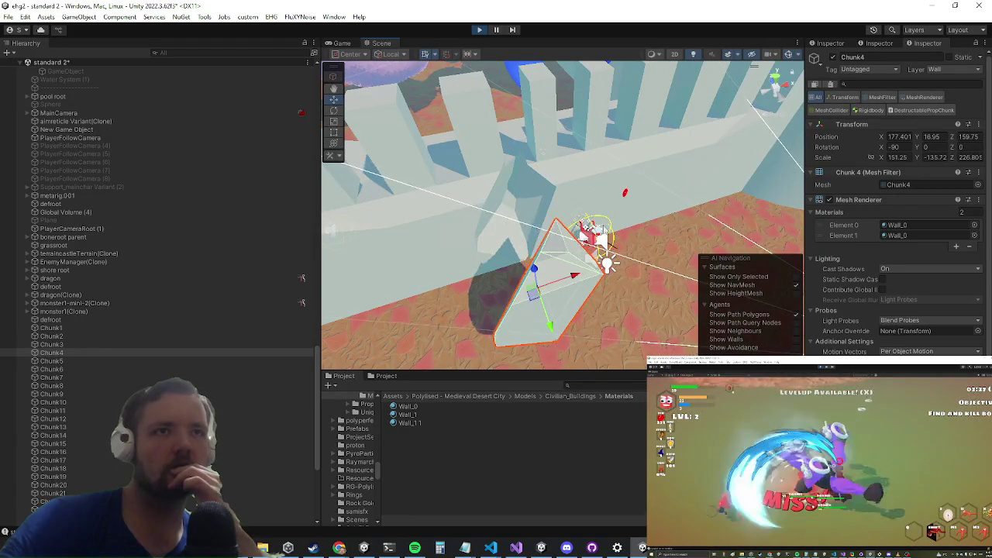
Step: Check the Chunk39 fragment's Rigidbody settings, then return to the running game
{"action": "scroll", "coordinate": [850, 279], "scroll_direction": "down", "scroll_amount": 3}
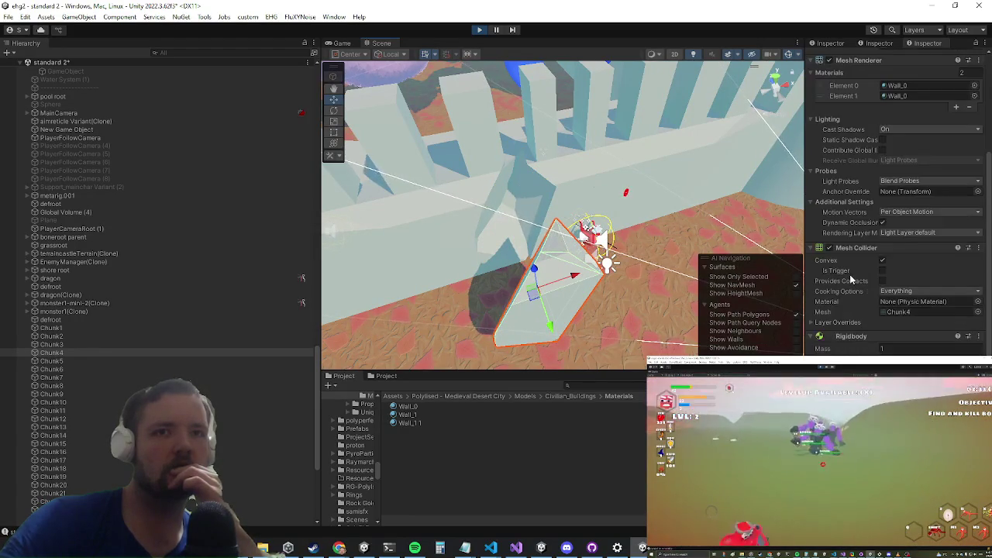
{"action": "scroll", "coordinate": [853, 299], "scroll_direction": "down", "scroll_amount": 1}
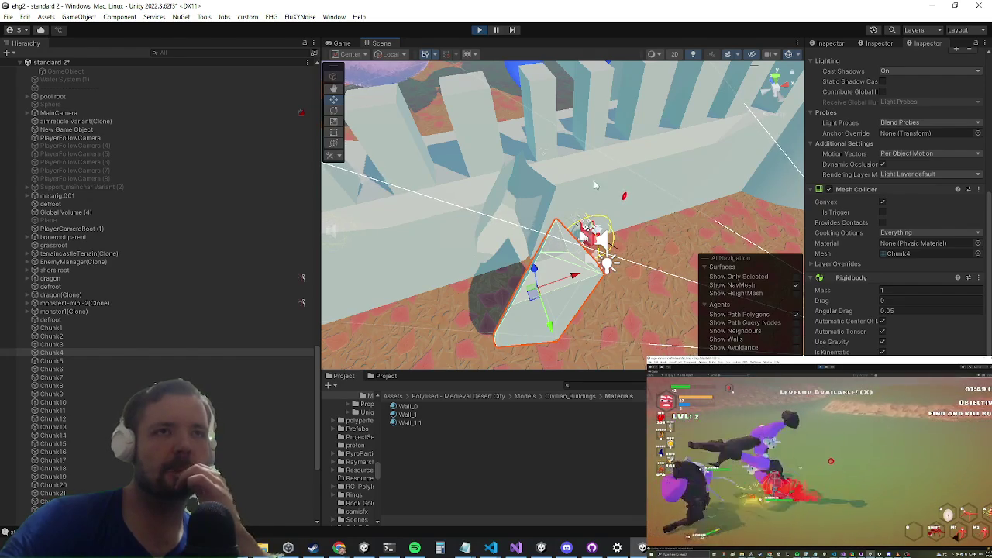
{"action": "left_click", "coordinate": [624, 144]}
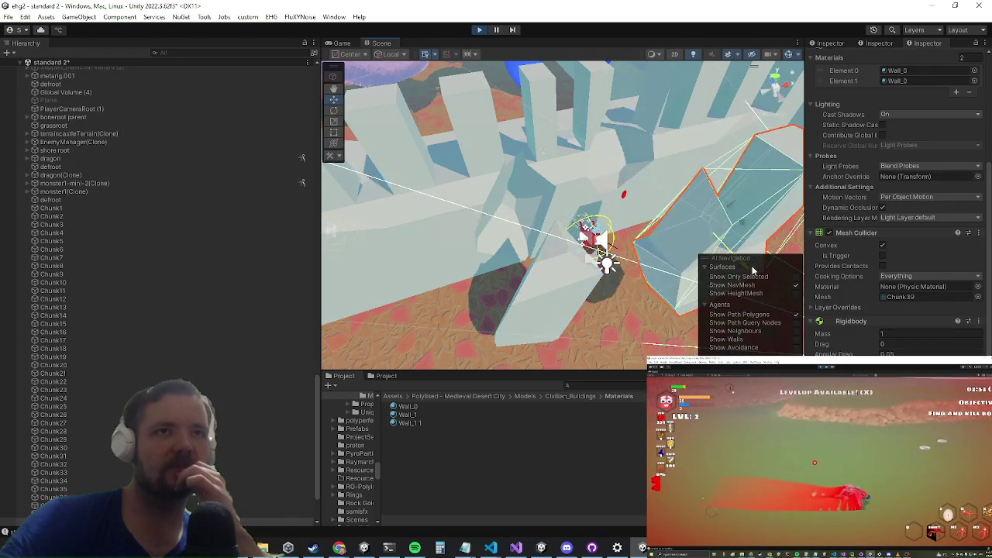
{"action": "left_click", "coordinate": [976, 321]}
{"action": "left_click", "coordinate": [878, 334]}
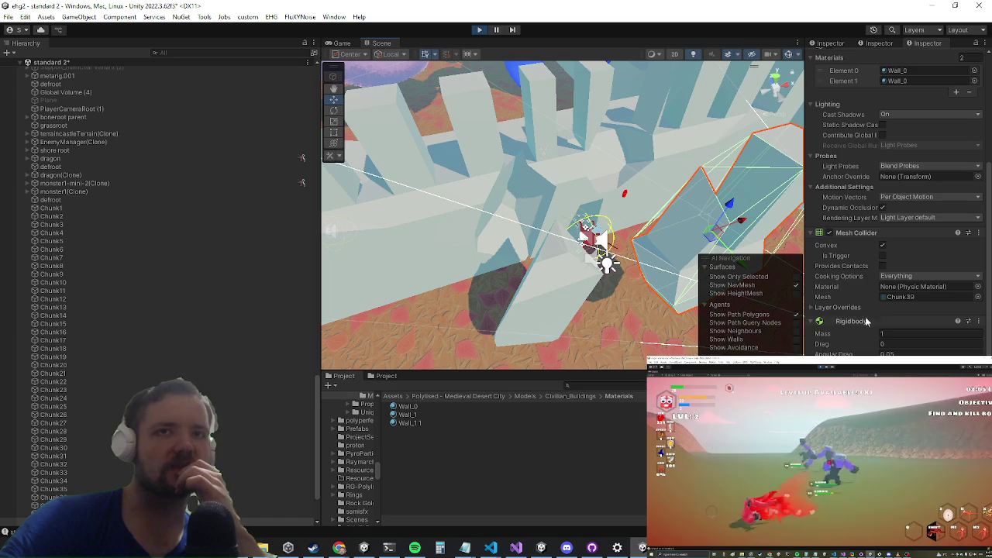
{"action": "scroll", "coordinate": [851, 282], "scroll_direction": "up", "scroll_amount": 5}
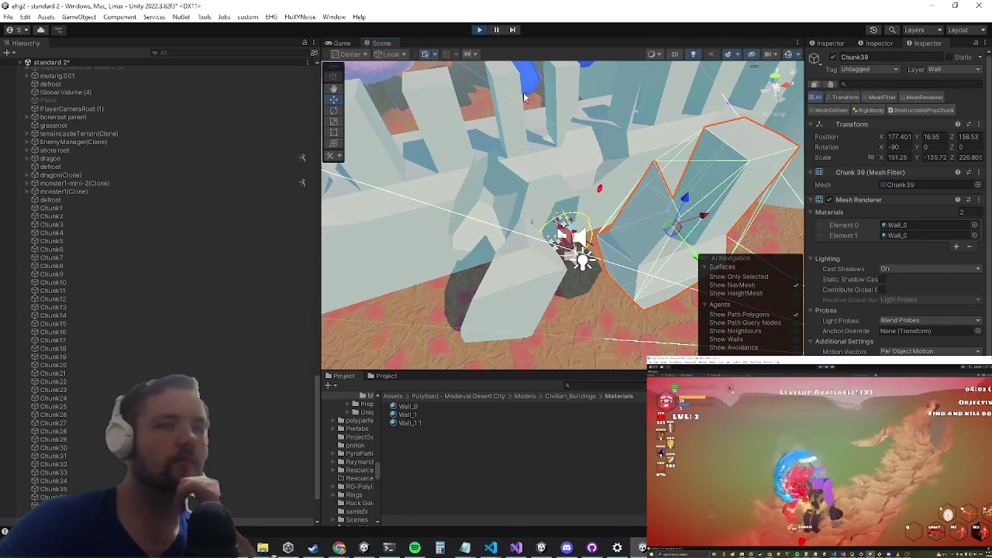
{"action": "left_click", "coordinate": [341, 42]}
Step: Maximize the game with Shift+Space and jump the character onto the broken wall and toward the tower
{"action": "key", "text": "shift+space"}
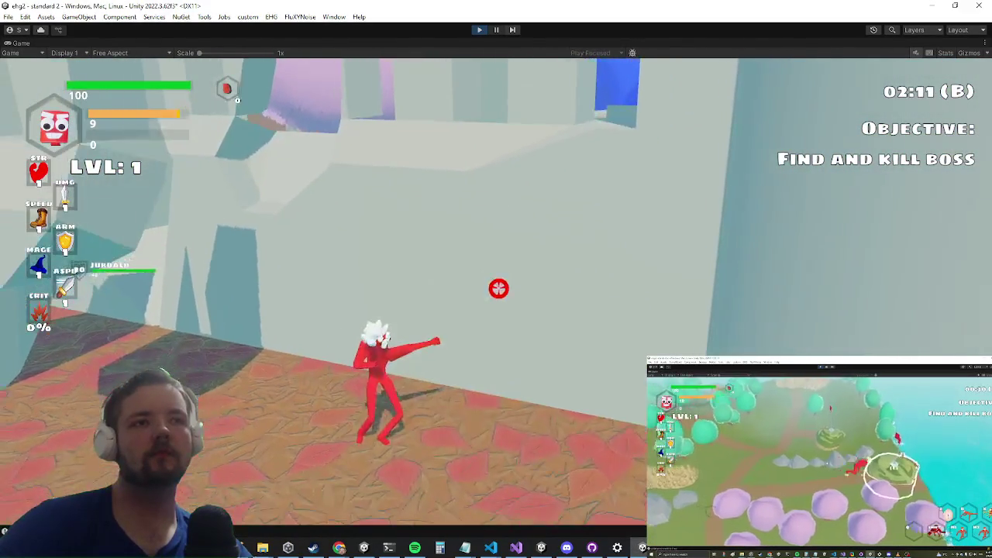
{"action": "key", "text": "alt+Tab"}
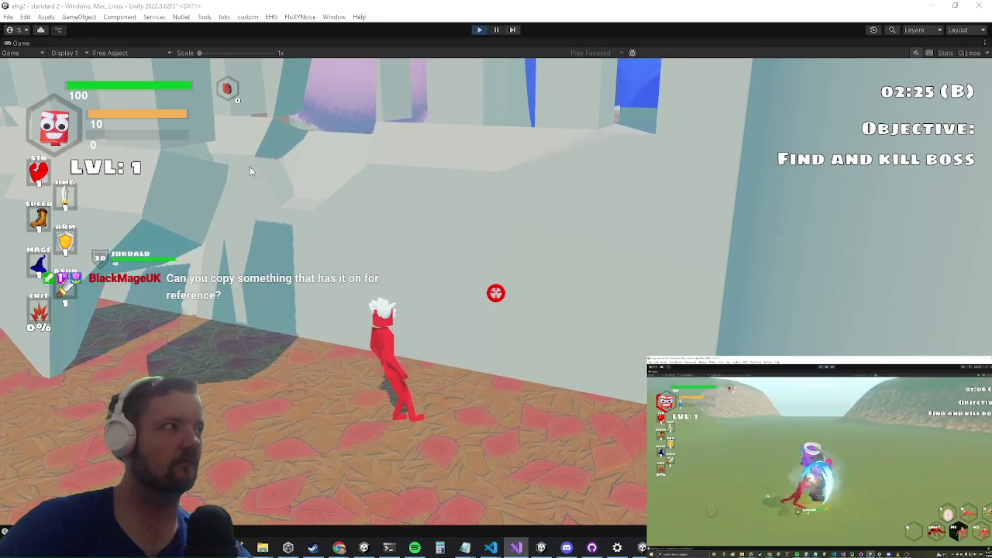
{"action": "left_click", "coordinate": [375, 230]}
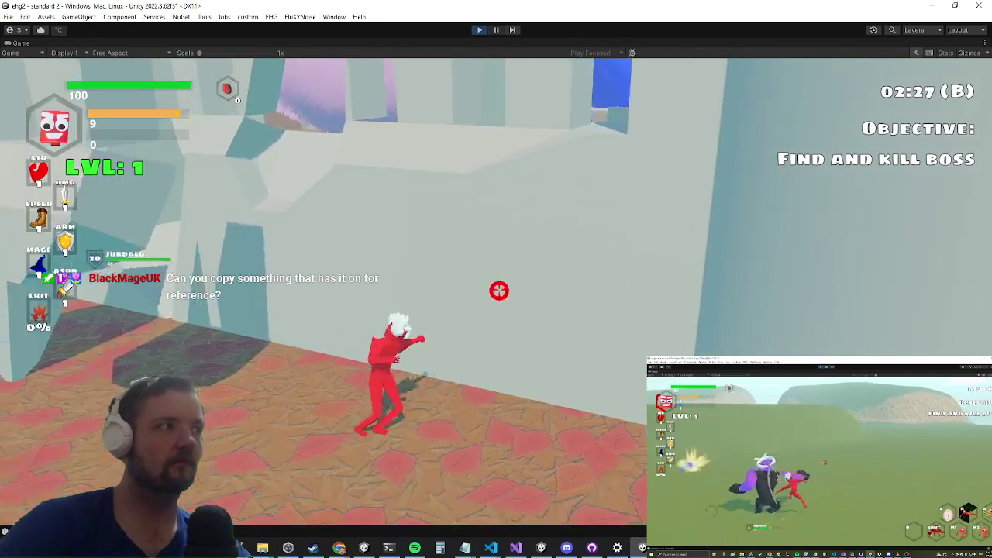
{"action": "key", "text": "alt+Tab"}
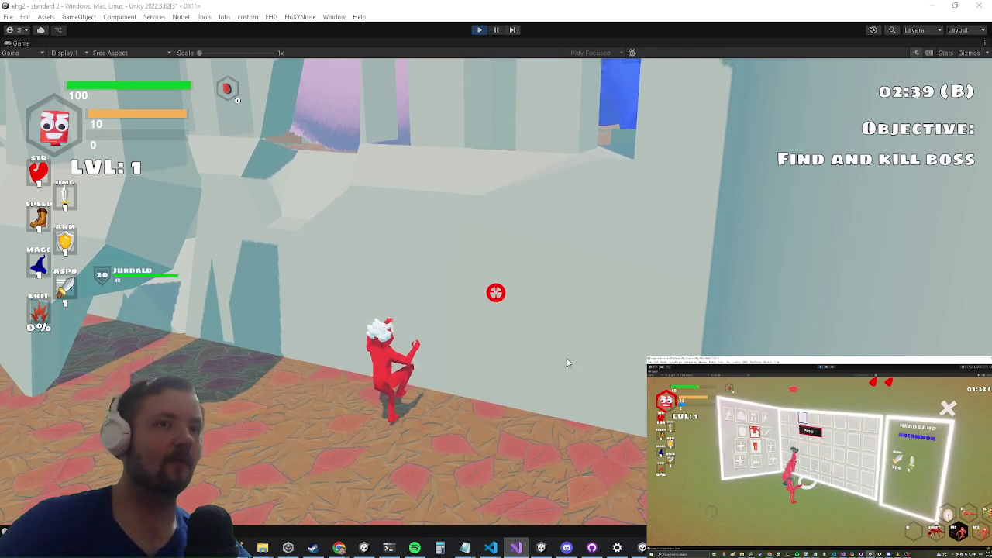
{"action": "key", "text": "space"}
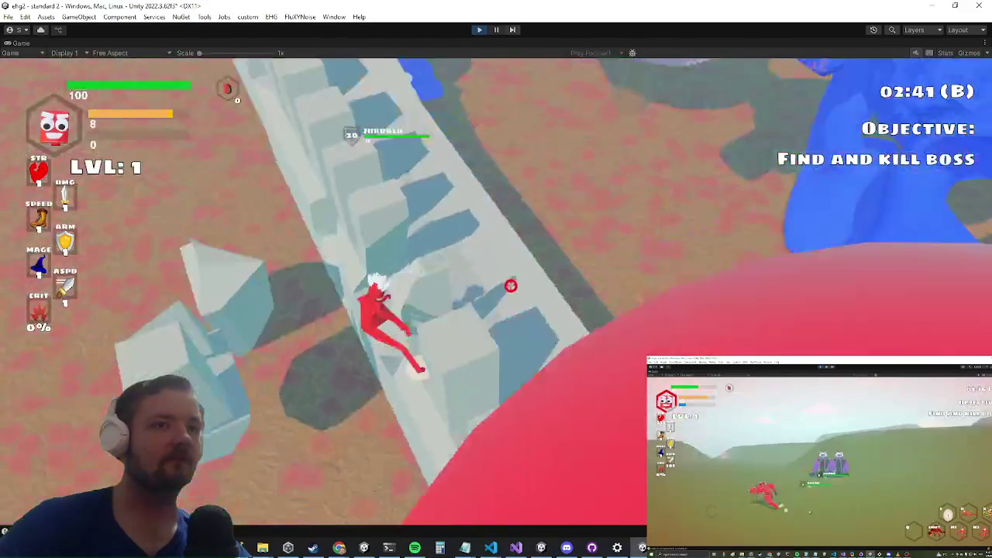
{"action": "key", "text": "w"}
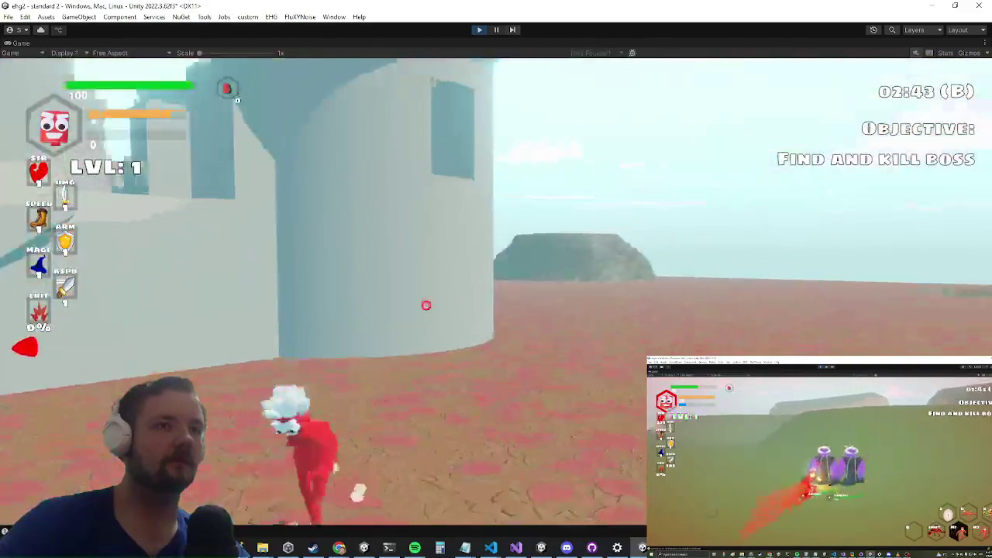
Step: Turn off Maximize on the Game view to restore the full editor layout
{"action": "key", "text": "super"}
{"action": "right_click", "coordinate": [23, 44]}
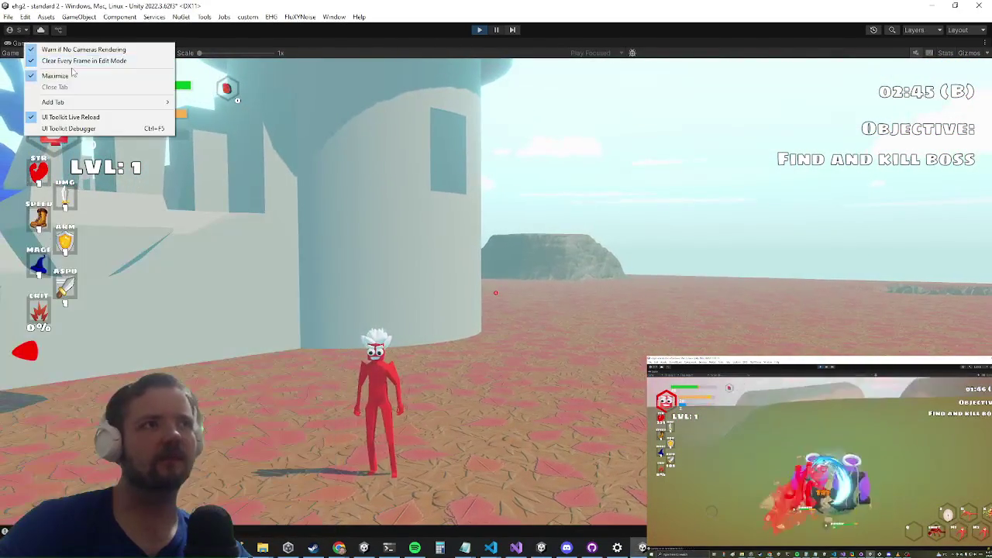
{"action": "left_click", "coordinate": [69, 77]}
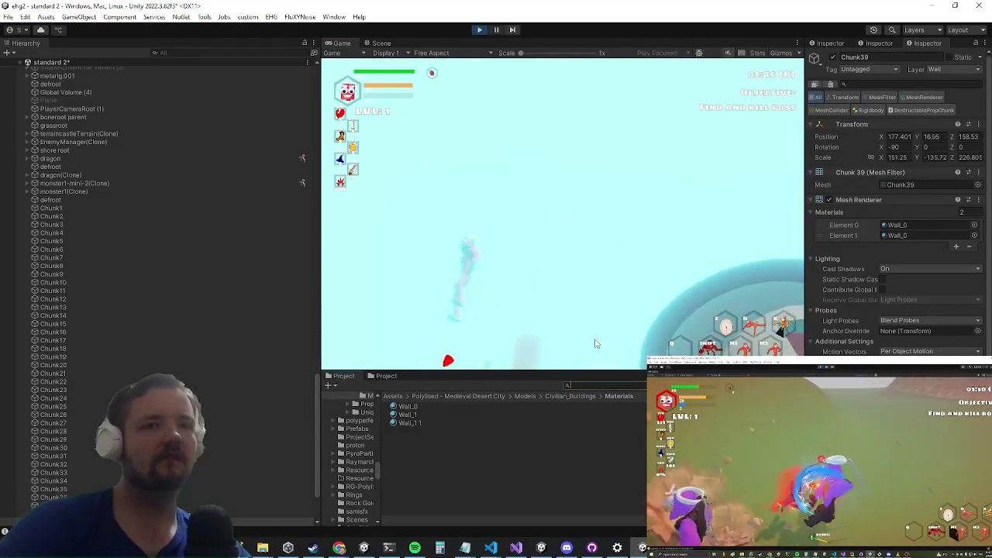
Step: Search the Project for 'building' and place the simple building prefab beside the castle wall
{"action": "type", "text": "building"}
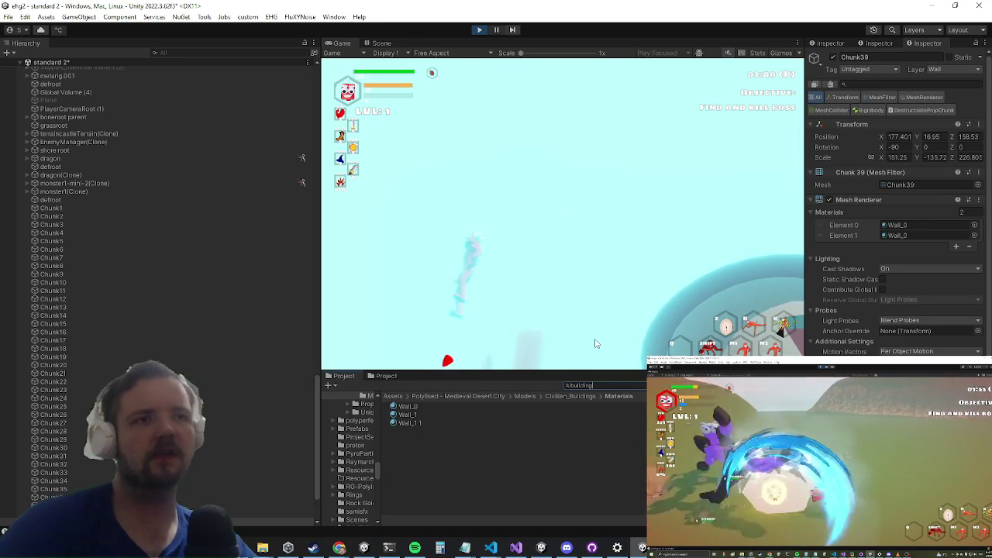
{"action": "scroll", "coordinate": [463, 419], "scroll_direction": "down", "scroll_amount": 5}
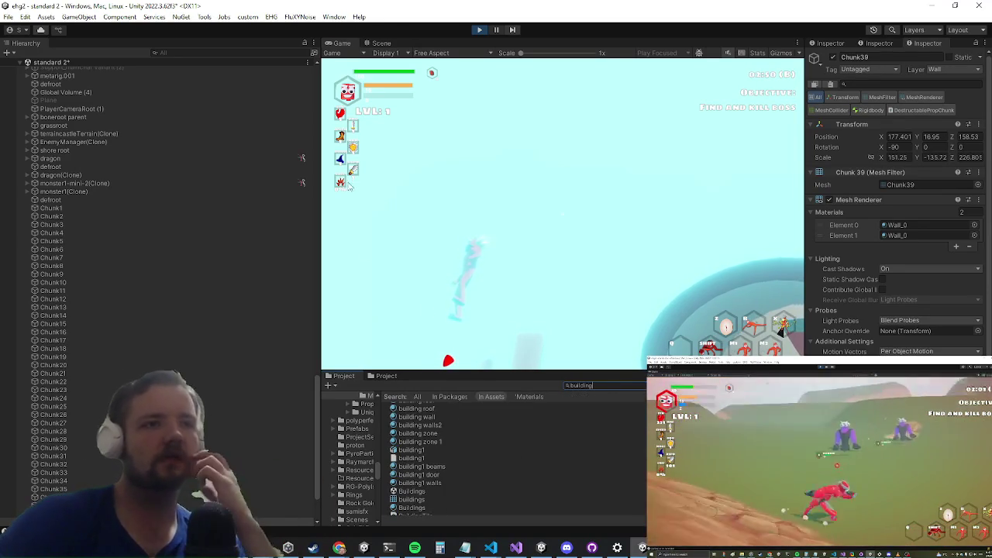
{"action": "left_click", "coordinate": [381, 44]}
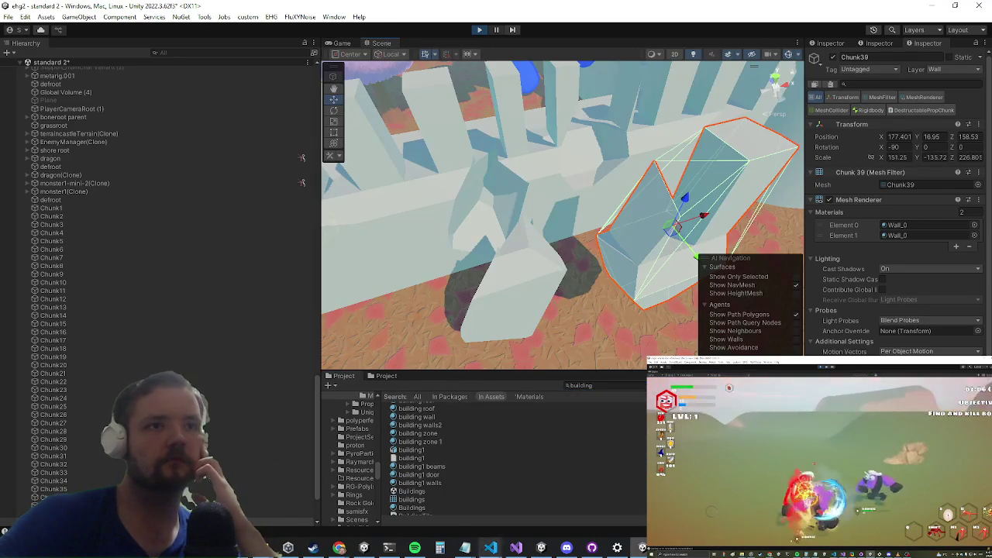
{"action": "scroll", "coordinate": [503, 480], "scroll_direction": "down", "scroll_amount": 5}
{"action": "scroll", "coordinate": [552, 344], "scroll_direction": "down", "scroll_amount": 5}
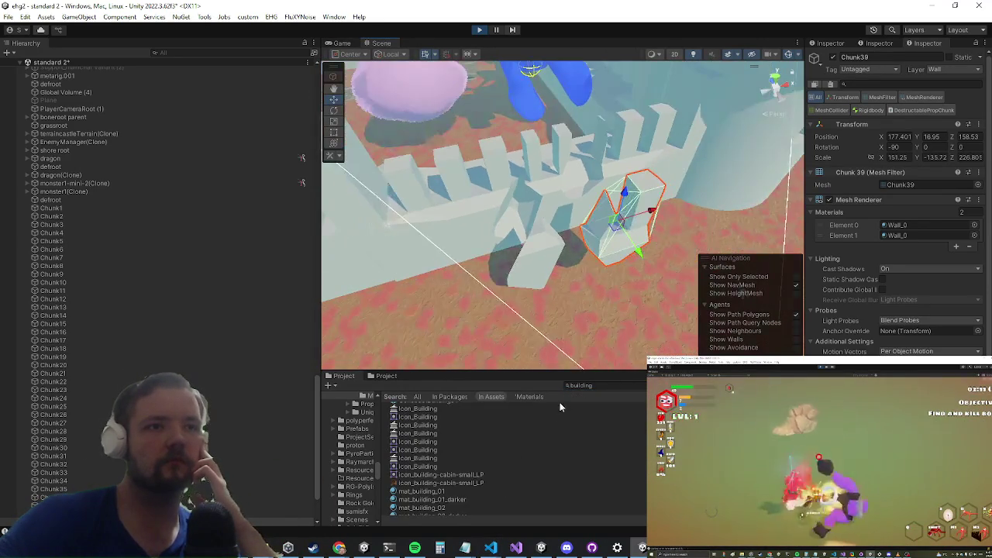
{"action": "scroll", "coordinate": [574, 317], "scroll_direction": "down", "scroll_amount": 3}
{"action": "scroll", "coordinate": [505, 458], "scroll_direction": "down", "scroll_amount": 3}
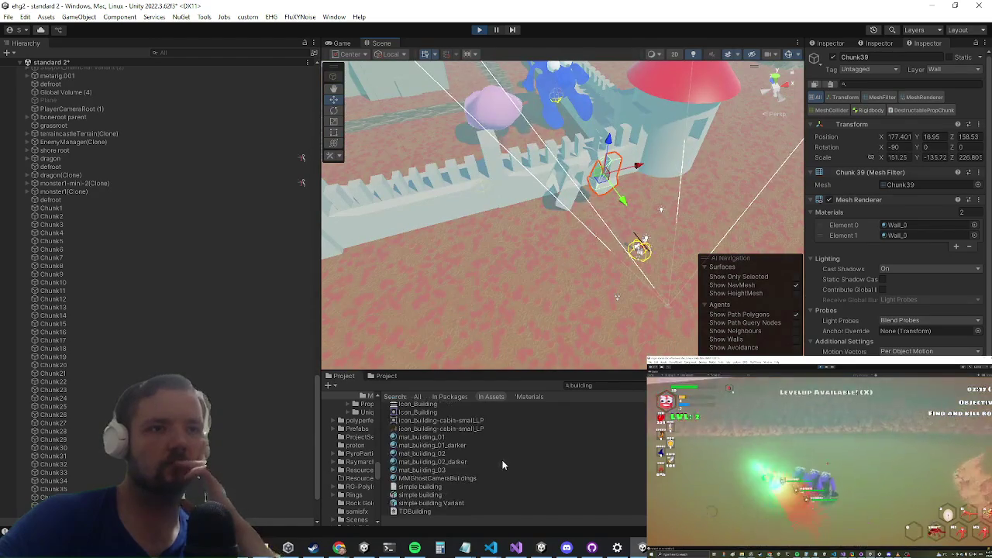
{"action": "mouse_move", "coordinate": [433, 498]}
{"action": "left_mouse_down"}
{"action": "mouse_move", "coordinate": [434, 255]}
{"action": "mouse_move", "coordinate": [473, 233]}
{"action": "left_mouse_up"}
Step: Drag the building1 prefab from the search results into the scene
{"action": "scroll", "coordinate": [450, 473], "scroll_direction": "up", "scroll_amount": 3}
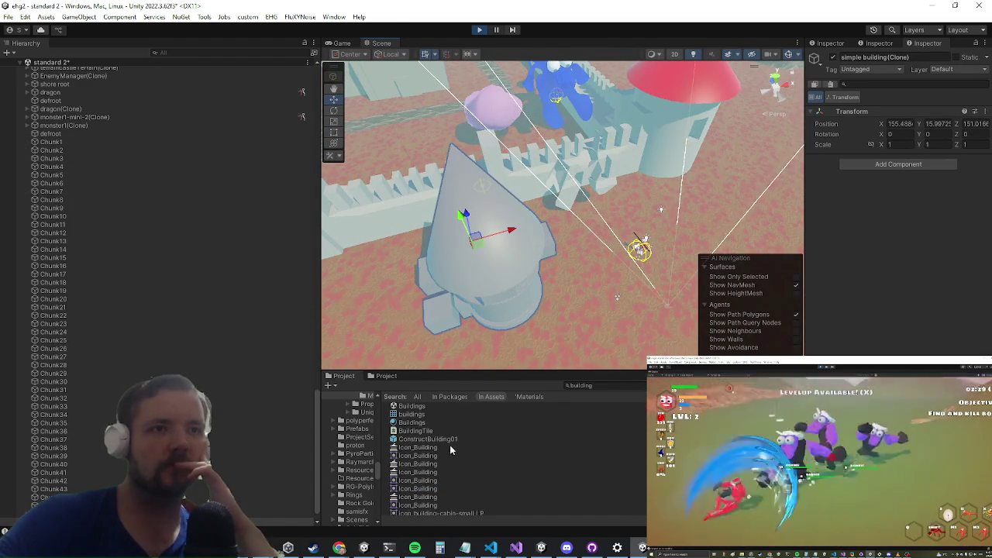
{"action": "scroll", "coordinate": [450, 445], "scroll_direction": "up", "scroll_amount": 2}
{"action": "scroll", "coordinate": [446, 449], "scroll_direction": "up", "scroll_amount": 4}
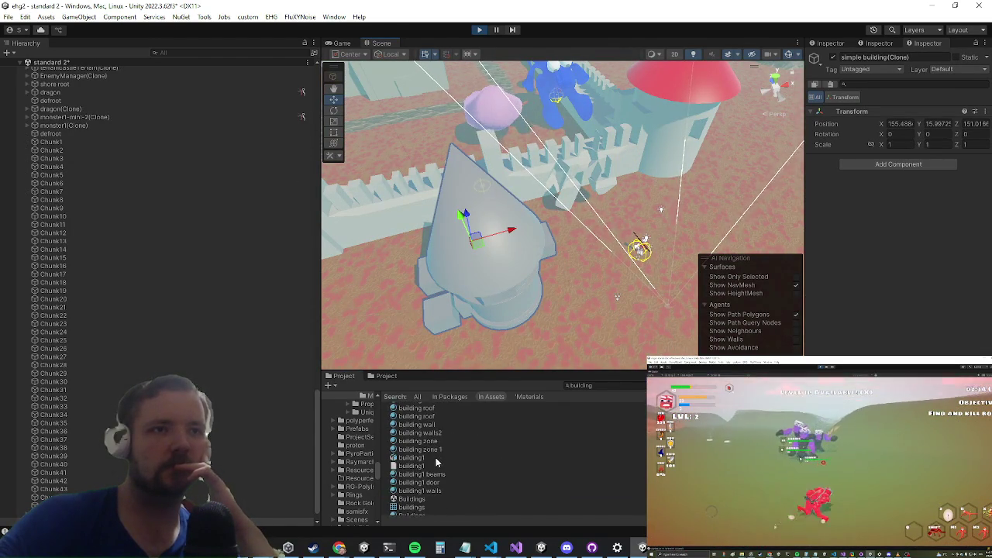
{"action": "mouse_move", "coordinate": [420, 458]}
{"action": "left_mouse_down"}
{"action": "mouse_move", "coordinate": [543, 314]}
{"action": "mouse_move", "coordinate": [527, 348]}
{"action": "mouse_move", "coordinate": [324, 333]}
{"action": "left_mouse_up"}
Step: Place a simple building Variant tower with a cone roof on the ground near the wall
{"action": "scroll", "coordinate": [439, 481], "scroll_direction": "up", "scroll_amount": 4}
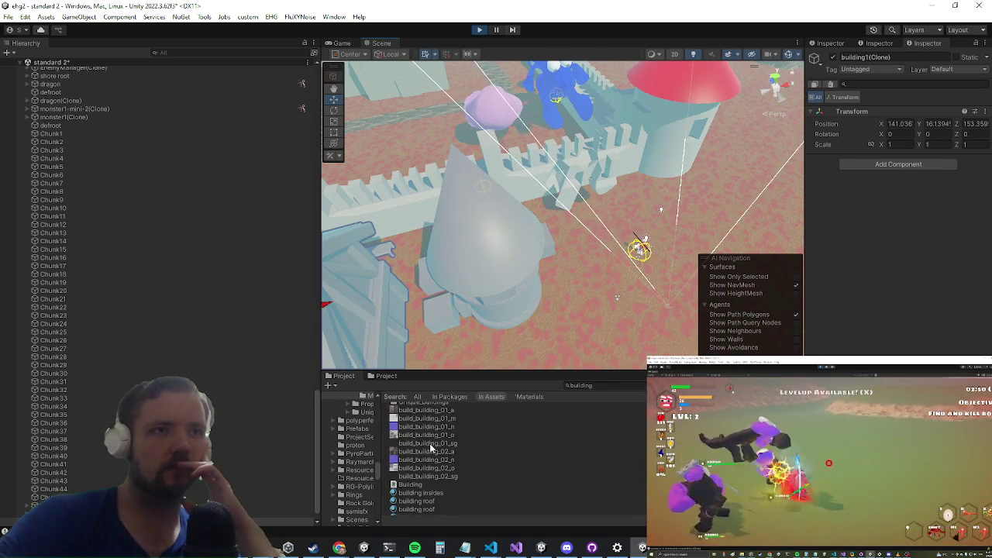
{"action": "mouse_move", "coordinate": [451, 284]}
{"action": "left_mouse_down"}
{"action": "mouse_move", "coordinate": [549, 196]}
{"action": "mouse_move", "coordinate": [529, 194]}
{"action": "mouse_move", "coordinate": [660, 170]}
{"action": "mouse_move", "coordinate": [565, 186]}
{"action": "mouse_move", "coordinate": [616, 175]}
{"action": "mouse_move", "coordinate": [516, 221]}
{"action": "mouse_move", "coordinate": [465, 192]}
{"action": "mouse_move", "coordinate": [437, 281]}
{"action": "mouse_move", "coordinate": [354, 310]}
{"action": "mouse_move", "coordinate": [518, 264]}
{"action": "mouse_move", "coordinate": [643, 160]}
{"action": "mouse_move", "coordinate": [468, 302]}
{"action": "left_mouse_up"}
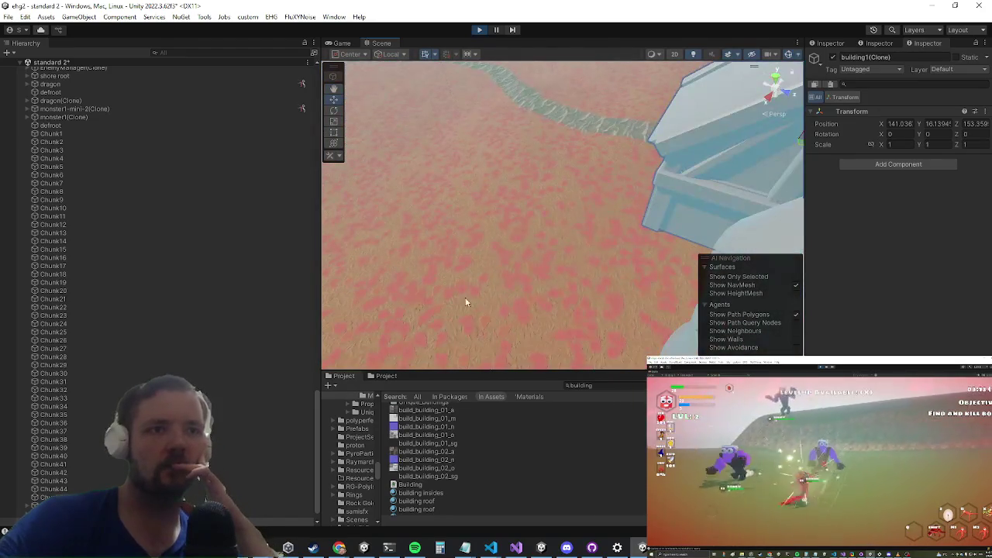
{"action": "scroll", "coordinate": [424, 502], "scroll_direction": "down", "scroll_amount": 5}
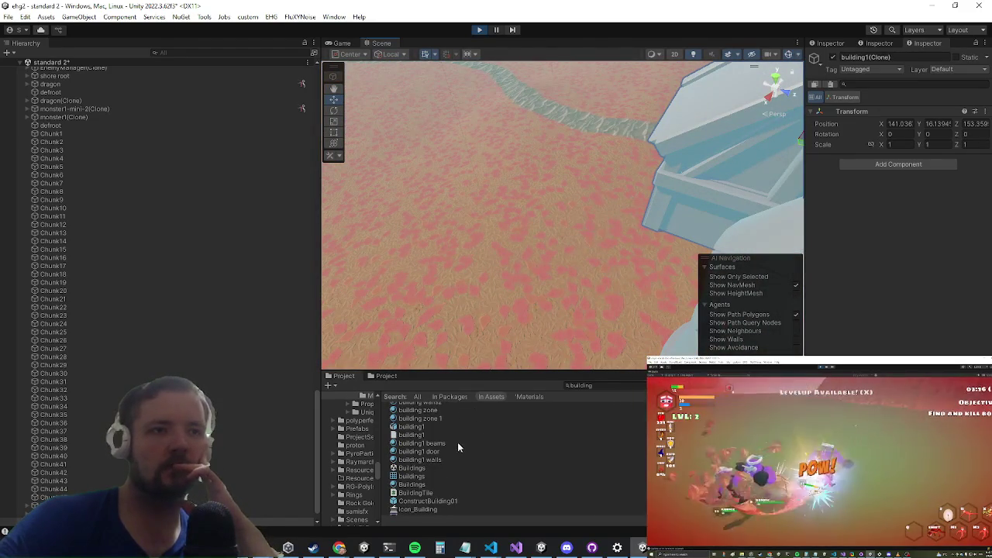
{"action": "scroll", "coordinate": [430, 442], "scroll_direction": "down", "scroll_amount": 4}
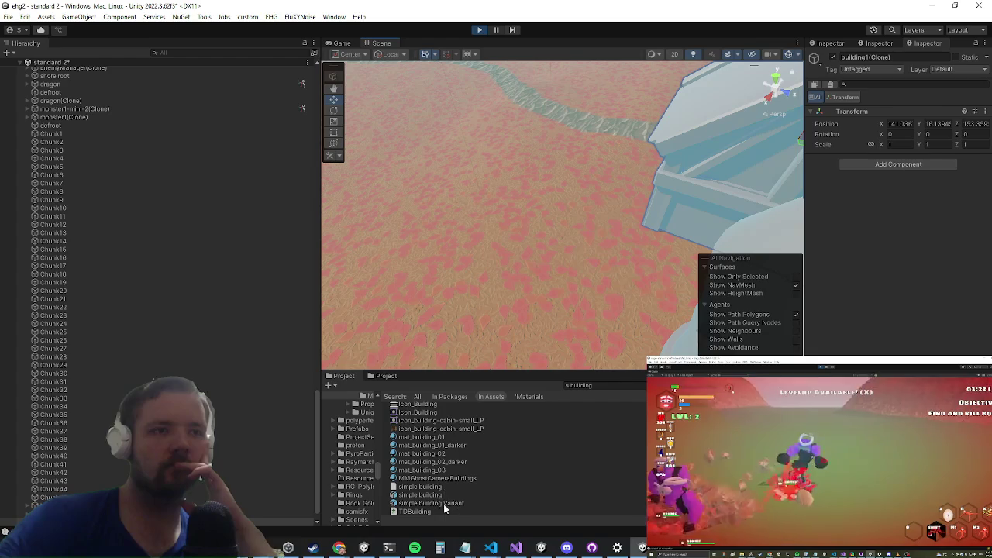
{"action": "left_click_drag", "start_coordinate": [448, 496], "coordinate": [477, 274]}
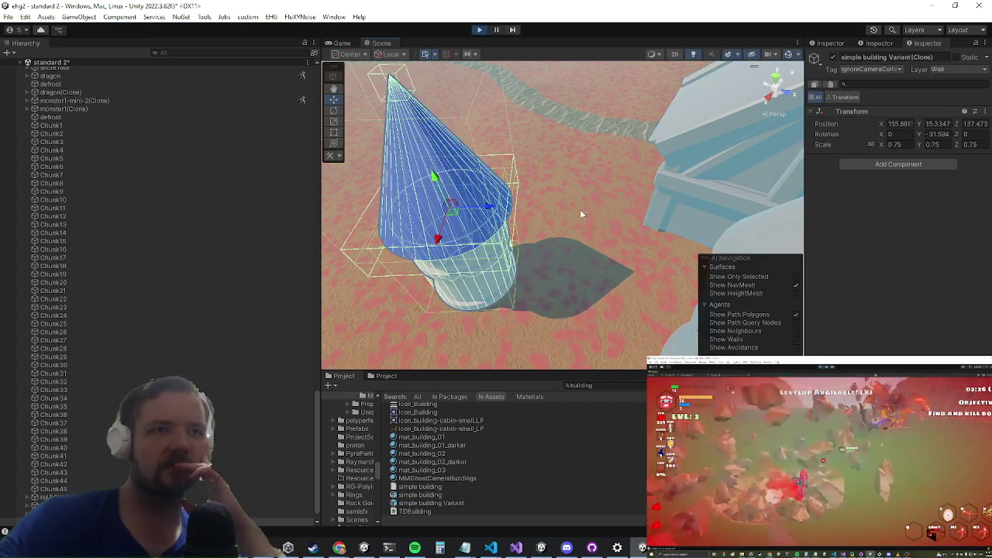
Step: In the maximized game, hit the new tower with slashes and spin attacks until its base shatters
{"action": "left_click", "coordinate": [343, 44]}
{"action": "key", "text": "shift+space"}
{"action": "key", "text": "w"}
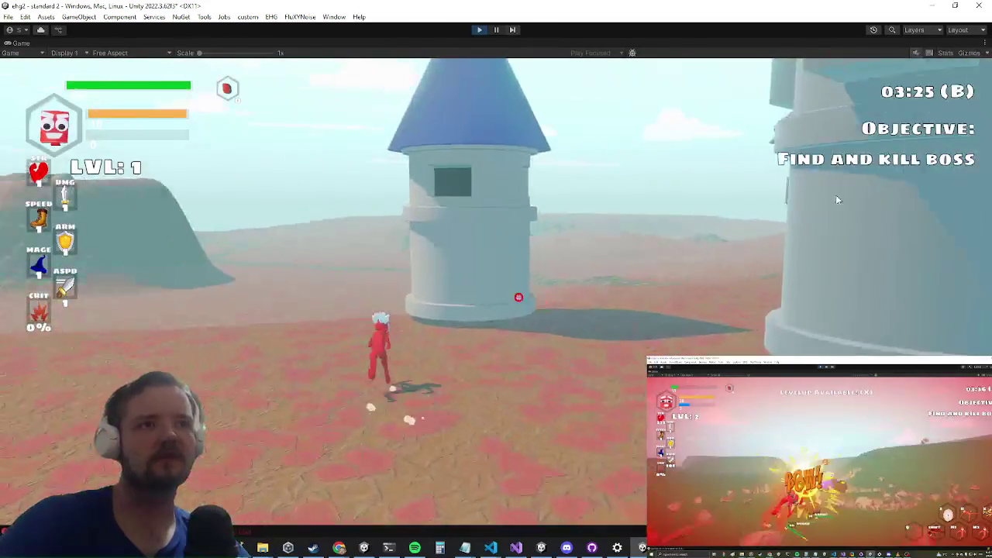
{"action": "left_click", "coordinate": [496, 293]}
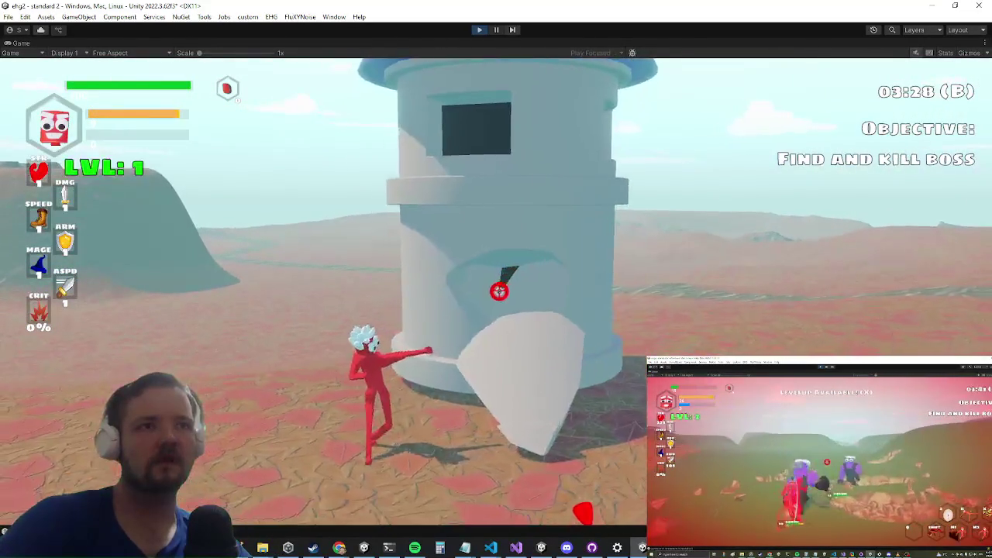
{"action": "left_click", "coordinate": [487, 284]}
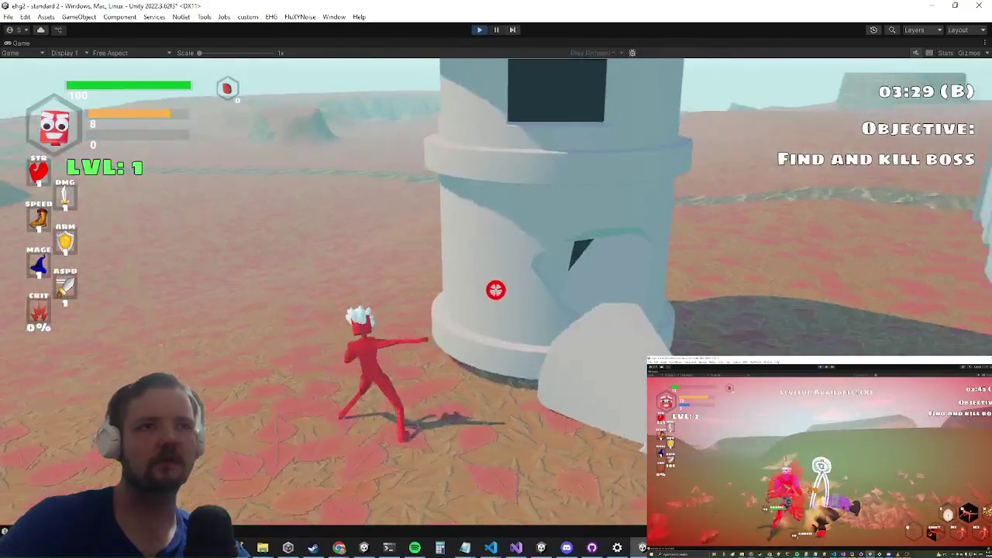
{"action": "right_click", "coordinate": [507, 294]}
{"action": "right_click", "coordinate": [496, 286]}
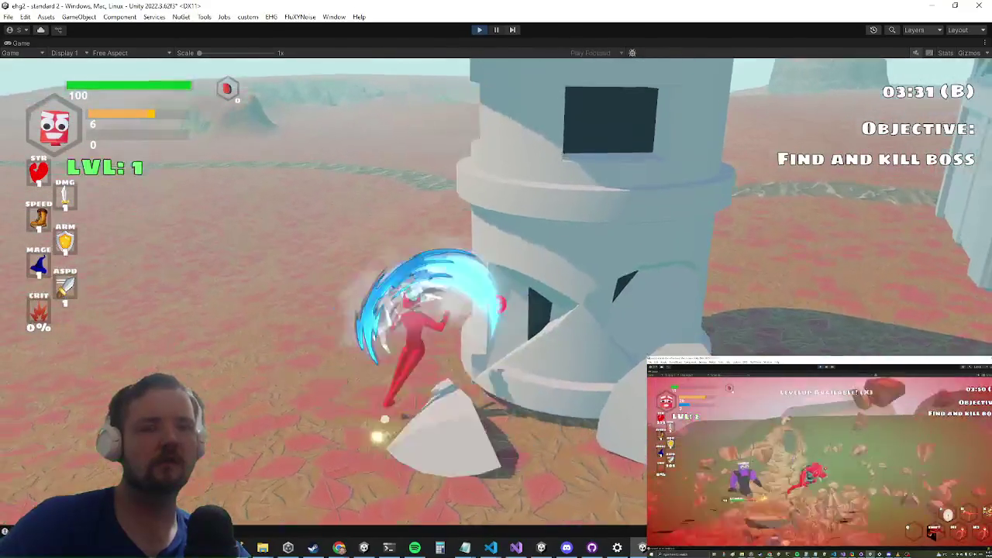
{"action": "right_click", "coordinate": [496, 287]}
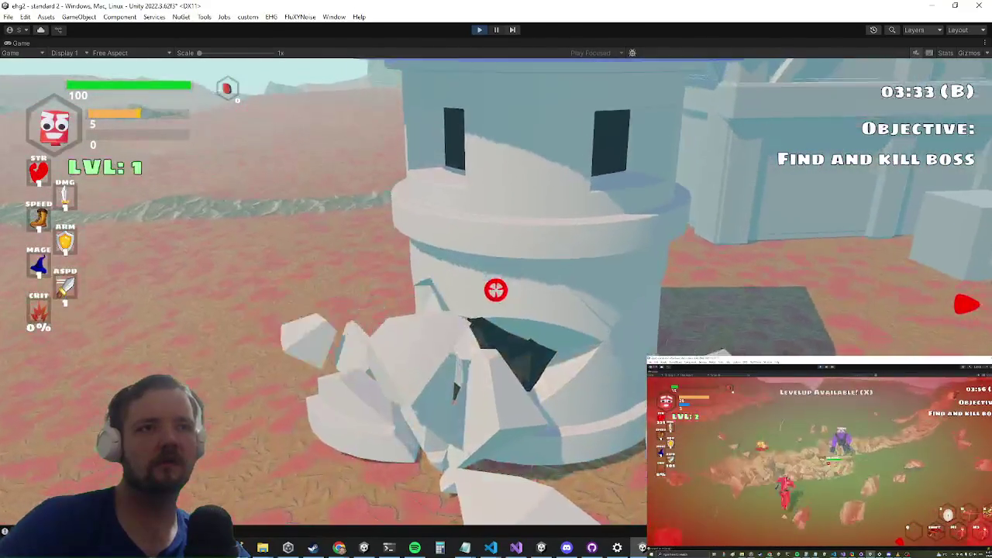
Step: Run the character through the tower fragments, then turn off Maximize on the Game view
{"action": "key", "text": "d"}
{"action": "key", "text": "a"}
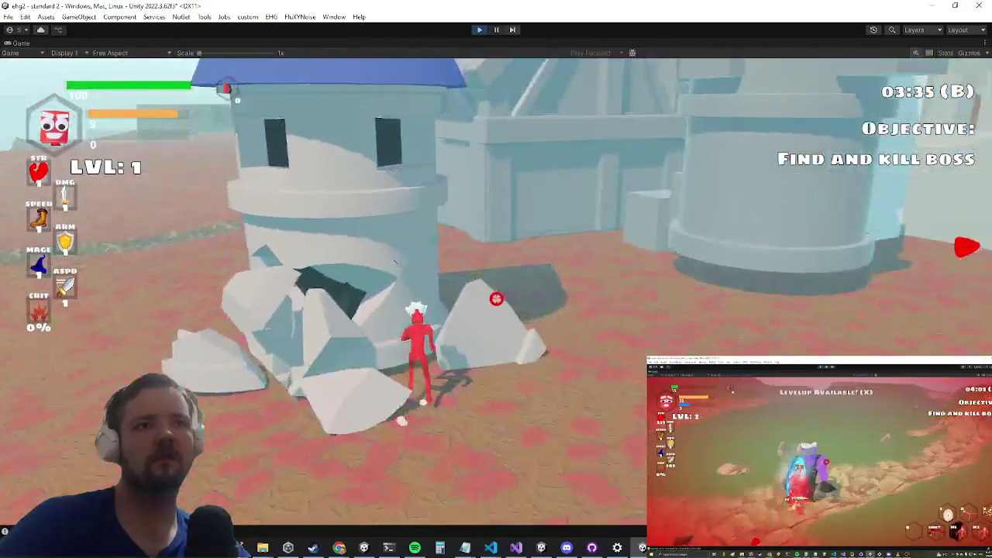
{"action": "right_click", "coordinate": [16, 43]}
{"action": "left_click", "coordinate": [78, 78]}
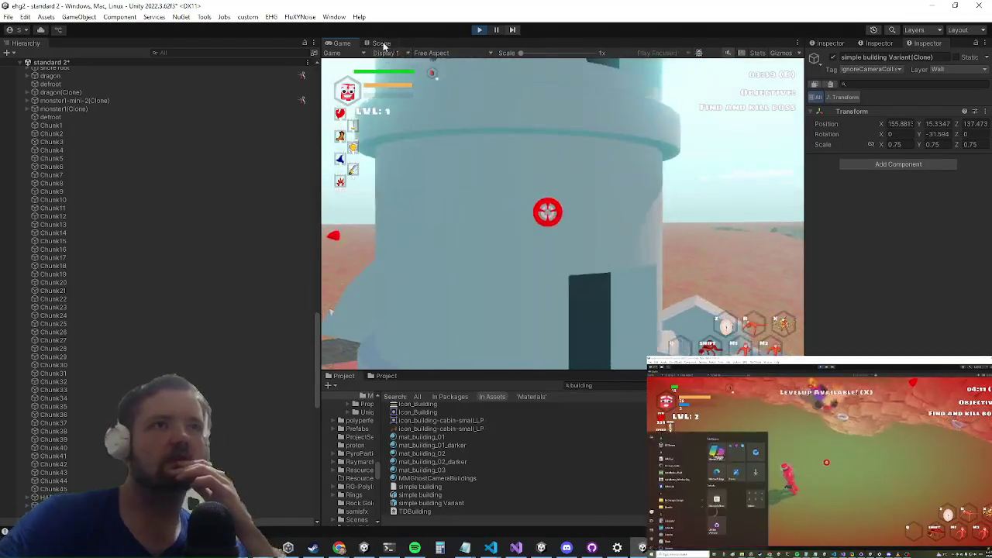
Step: In the Scene view, select tower chunk Chunk21 and review its Mesh Renderer and Rigidbody settings
{"action": "left_click", "coordinate": [381, 43]}
{"action": "scroll", "coordinate": [577, 216], "scroll_direction": "up", "scroll_amount": 5}
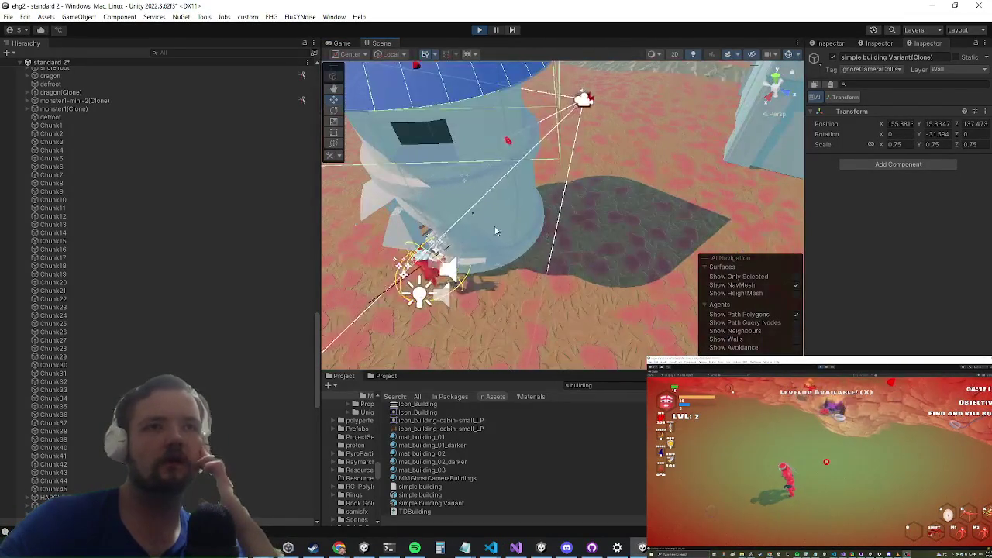
{"action": "left_click", "coordinate": [493, 224]}
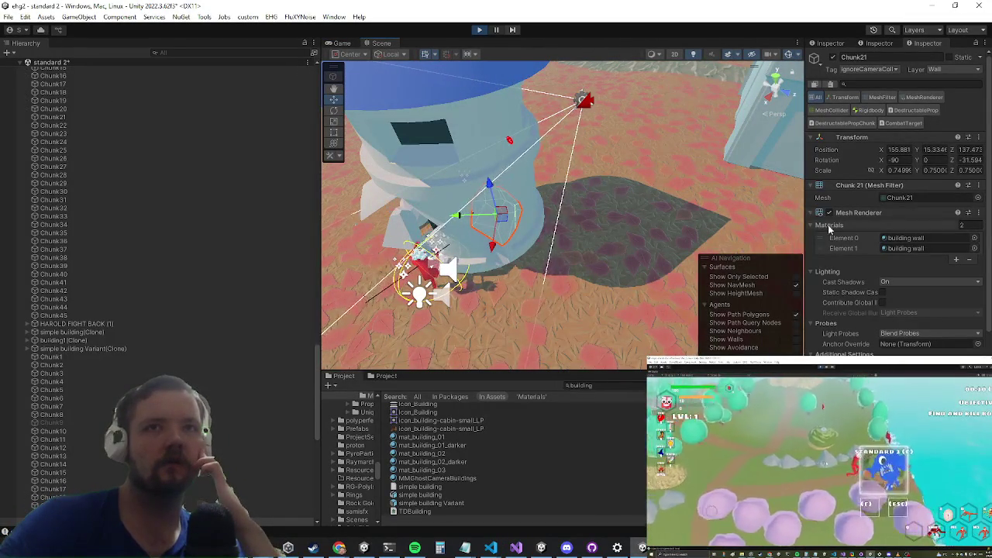
{"action": "scroll", "coordinate": [882, 244], "scroll_direction": "down", "scroll_amount": 6}
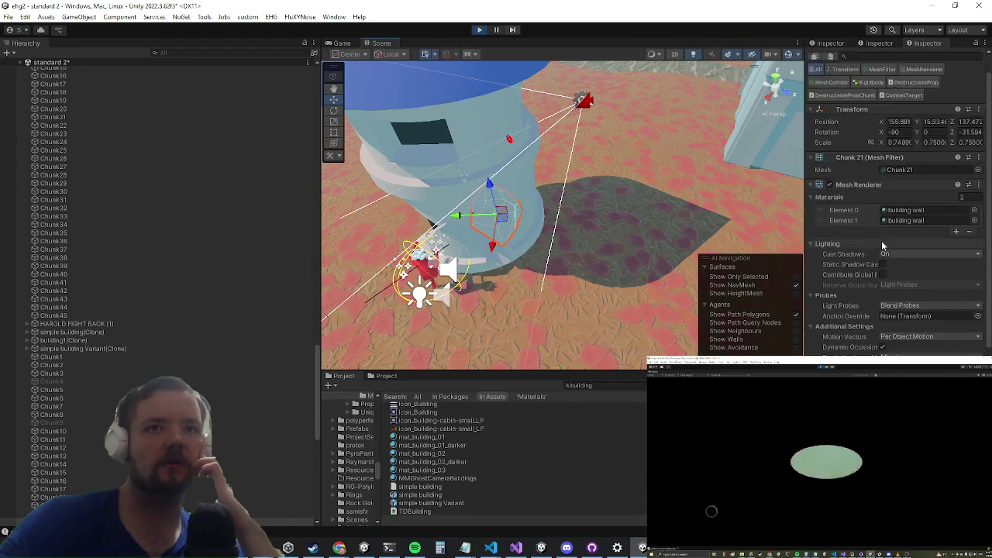
{"action": "scroll", "coordinate": [882, 244], "scroll_direction": "down", "scroll_amount": 4}
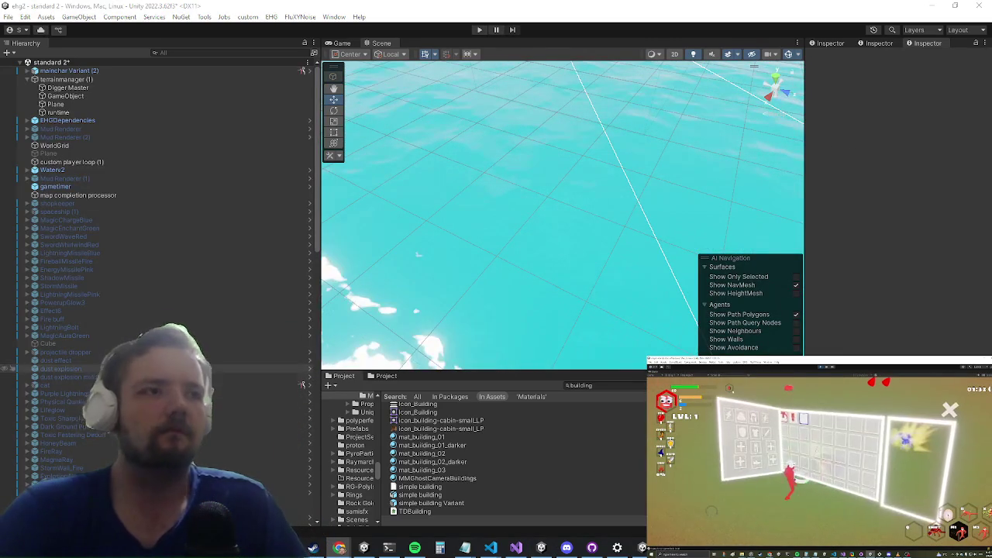
{"action": "scroll", "coordinate": [171, 302], "scroll_direction": "up", "scroll_amount": 10}
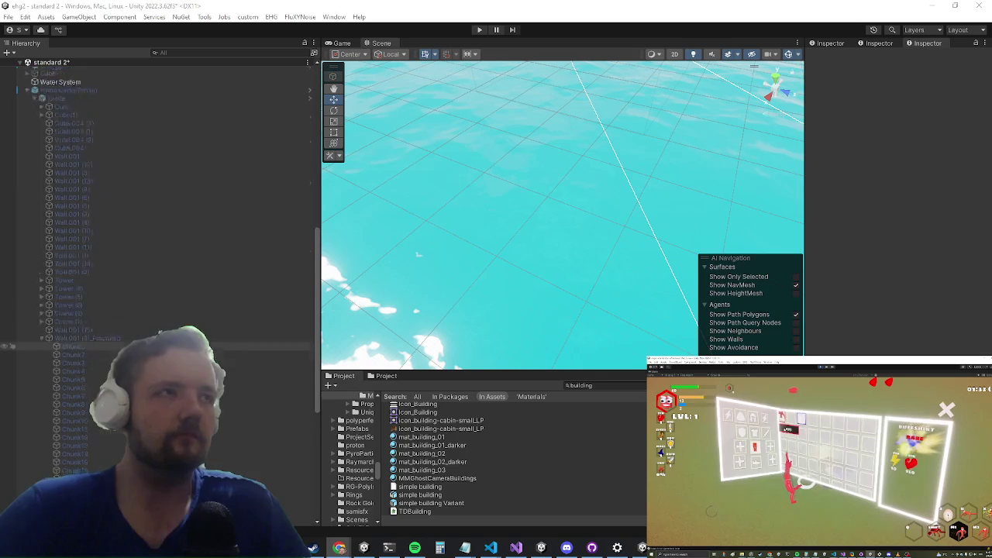
{"action": "left_click", "coordinate": [140, 308]}
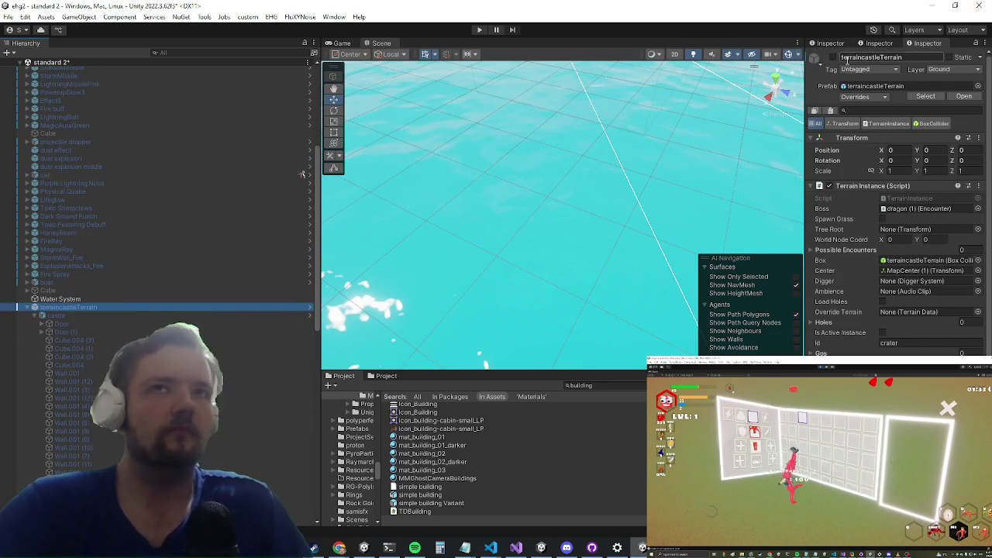
{"action": "scroll", "coordinate": [227, 455], "scroll_direction": "down", "scroll_amount": 15}
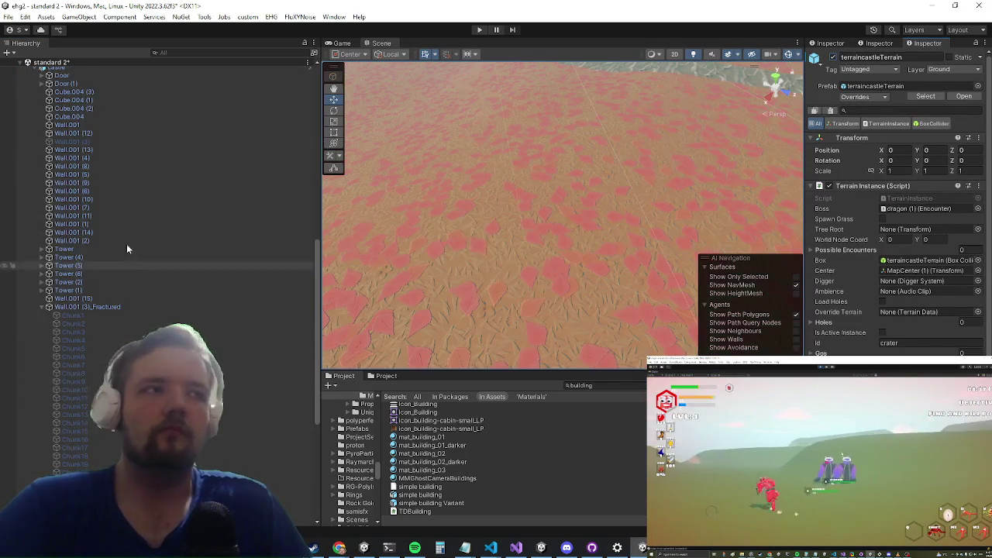
{"action": "scroll", "coordinate": [81, 356], "scroll_direction": "up", "scroll_amount": 8}
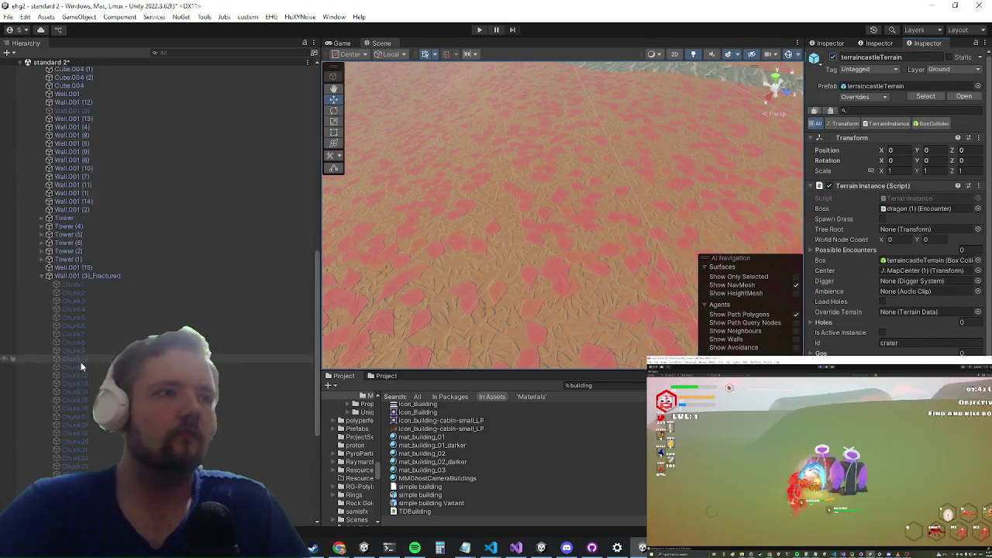
{"action": "left_click", "coordinate": [122, 285]}
{"action": "key", "text": "shift+Down"}
{"action": "key", "text": "shift+Down"}
{"action": "key", "text": "shift+Down"}
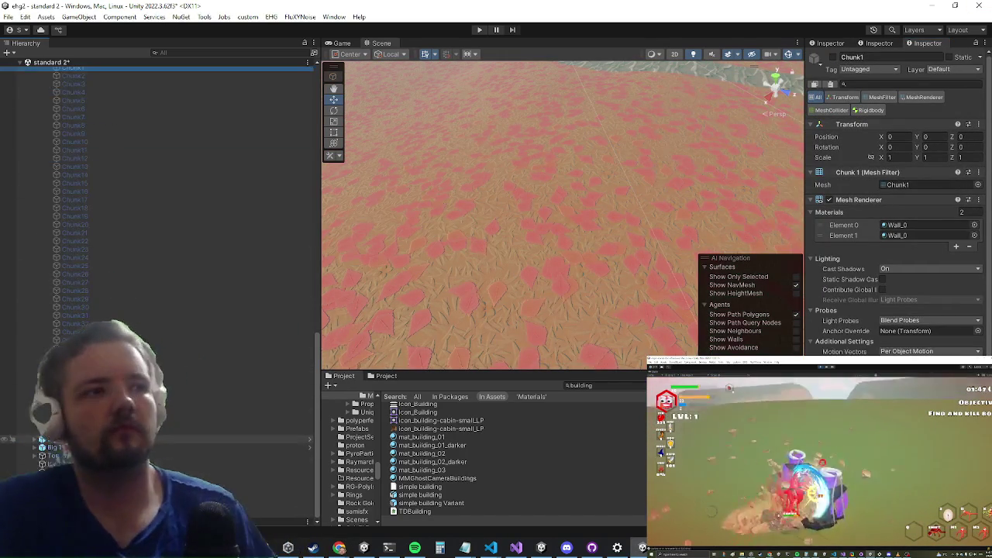
{"action": "scroll", "coordinate": [935, 353], "scroll_direction": "down", "scroll_amount": 5}
{"action": "scroll", "coordinate": [935, 352], "scroll_direction": "up", "scroll_amount": 5}
{"action": "scroll", "coordinate": [935, 352], "scroll_direction": "down", "scroll_amount": 5}
{"action": "key", "text": "alt+Tab"}
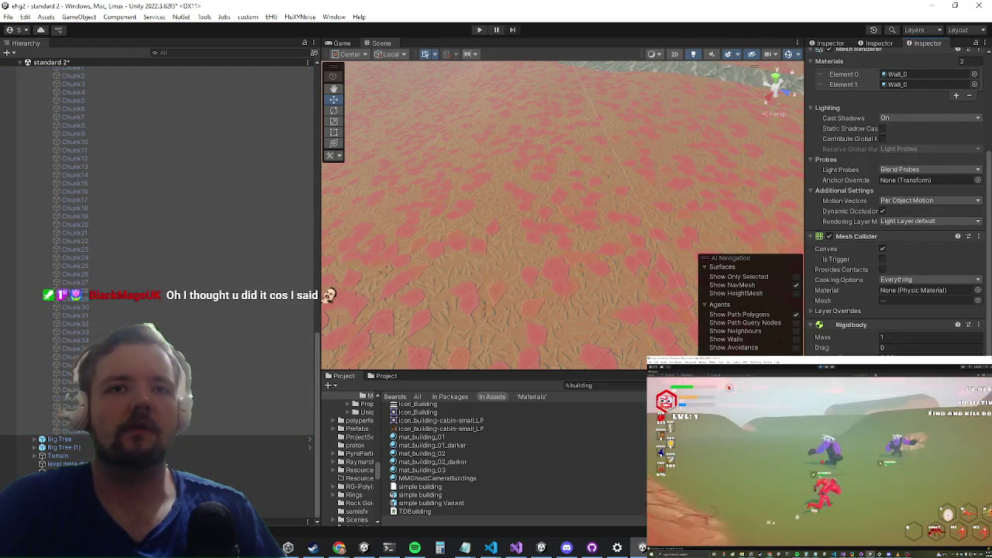
{"action": "scroll", "coordinate": [895, 202], "scroll_direction": "down", "scroll_amount": 3}
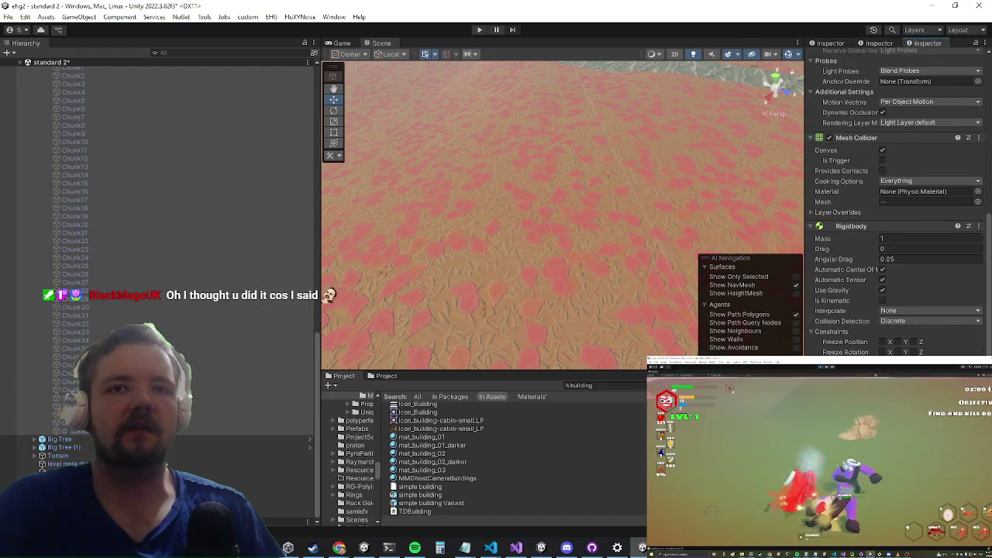
{"action": "scroll", "coordinate": [200, 256], "scroll_direction": "down", "scroll_amount": 10}
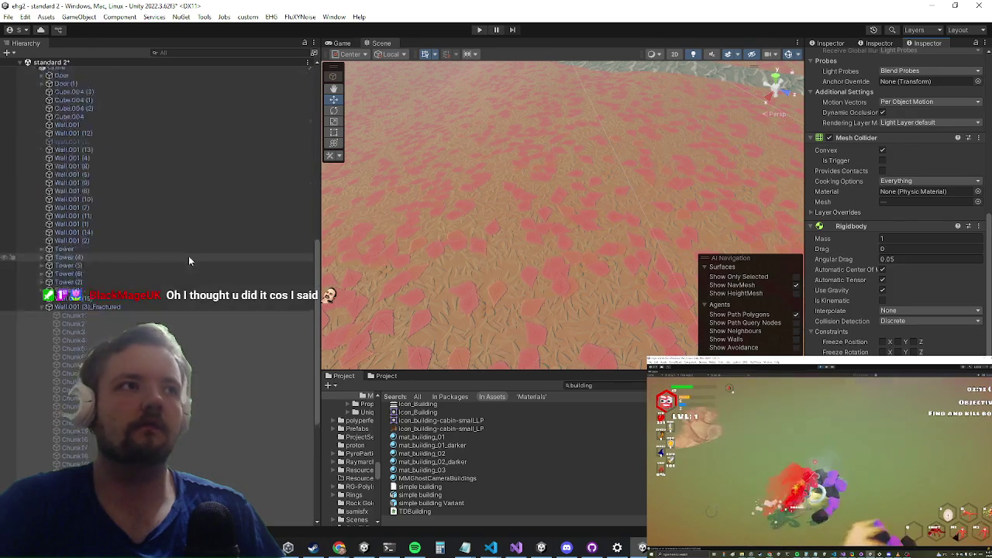
{"action": "left_click_drag", "start_coordinate": [99, 284], "coordinate": [106, 276]}
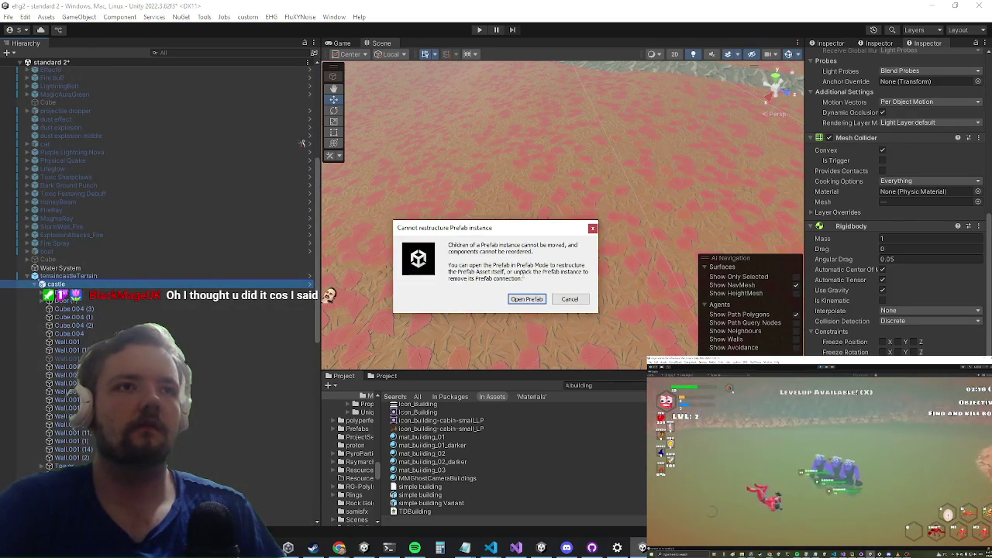
{"action": "left_click", "coordinate": [513, 296]}
{"action": "left_click", "coordinate": [513, 299]}
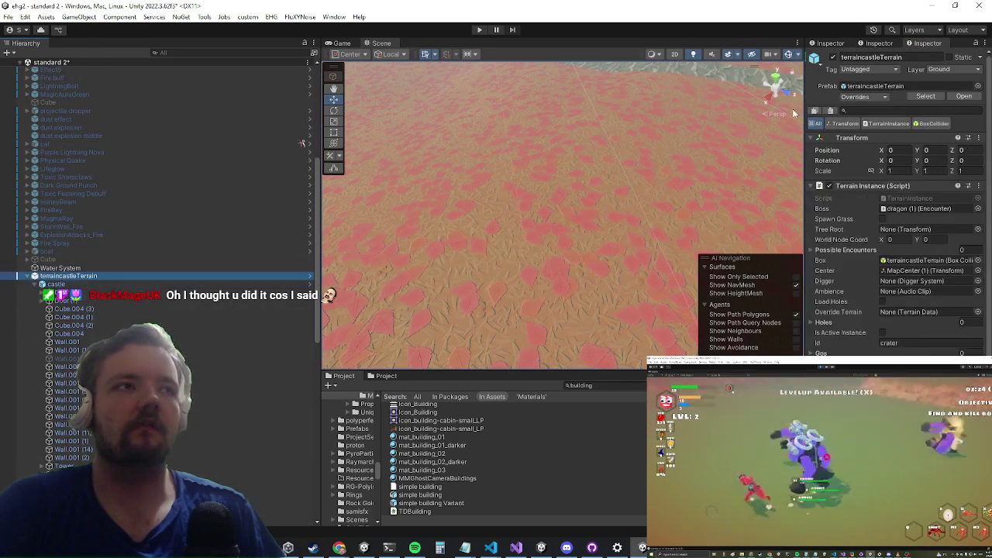
{"action": "left_click", "coordinate": [868, 98]}
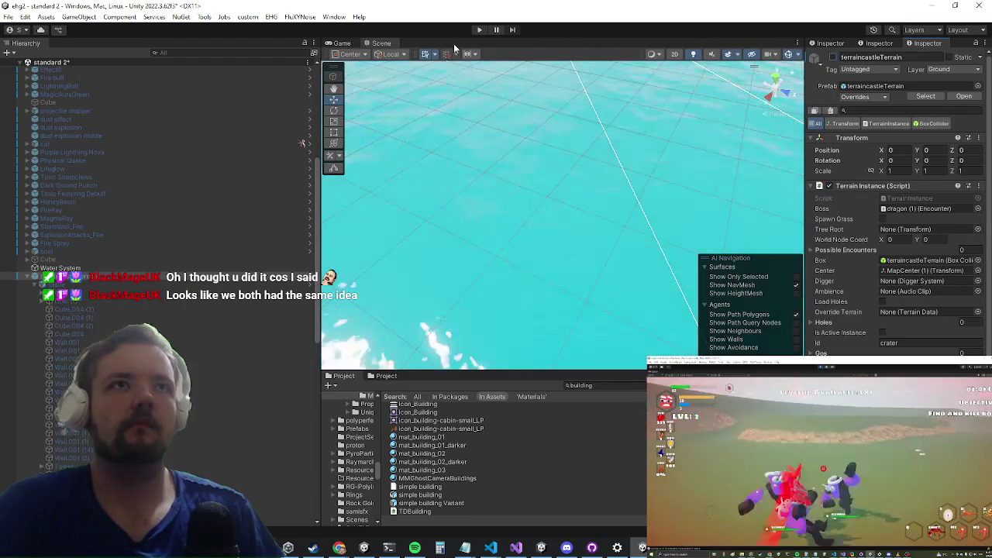
{"action": "left_click", "coordinate": [479, 30]}
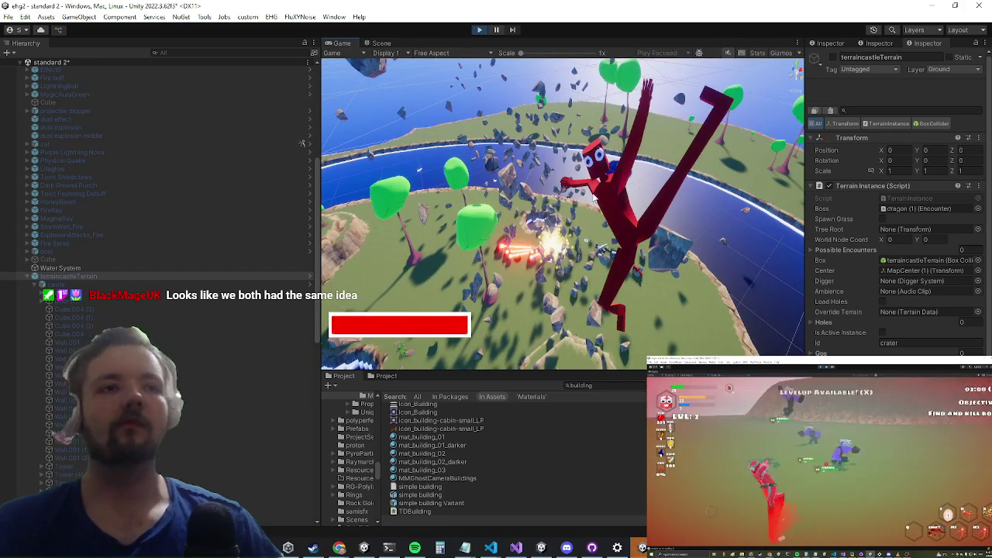
{"action": "key", "text": "shift+space"}
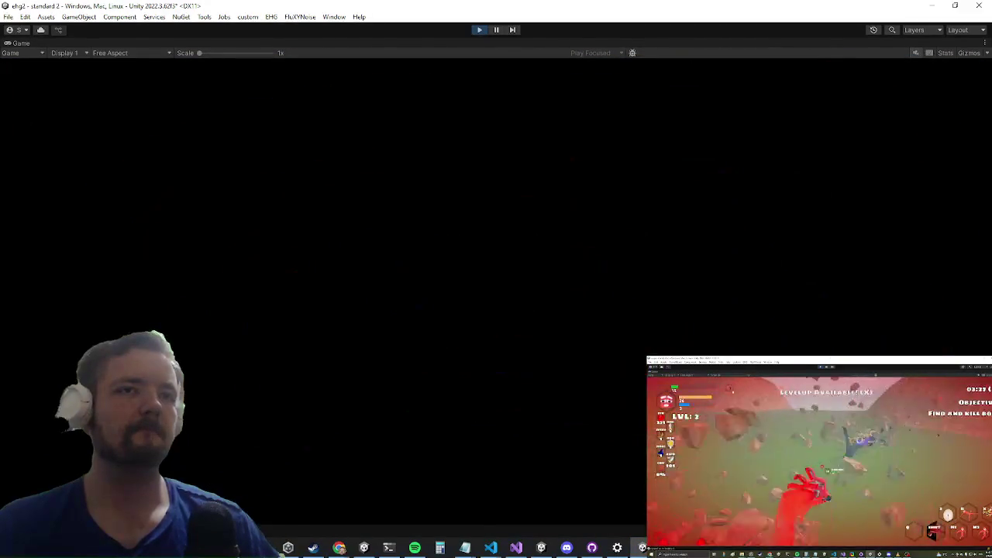
{"action": "key", "text": "alt+Tab"}
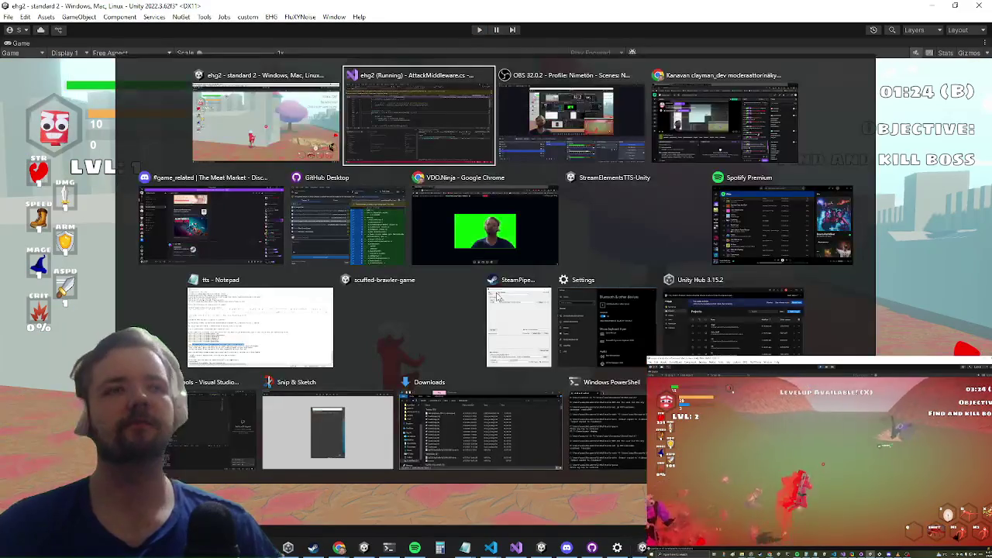
{"action": "key", "text": "alt+Tab"}
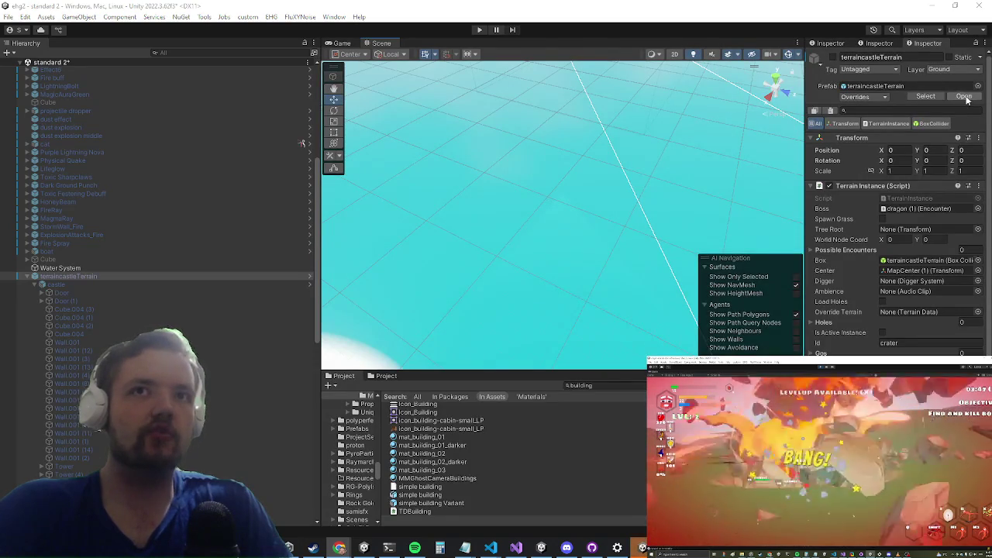
{"action": "left_click", "coordinate": [965, 97]}
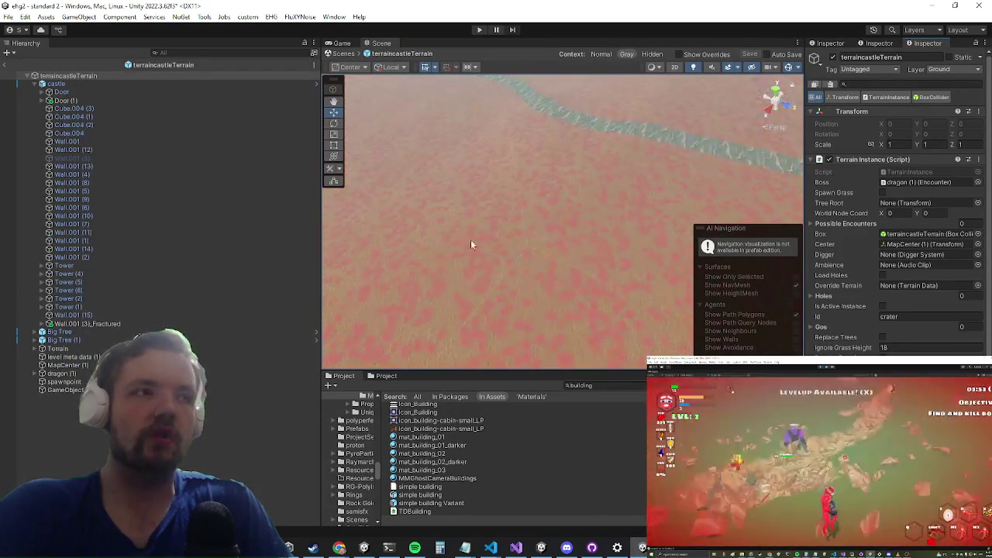
{"action": "double_click", "coordinate": [107, 323]}
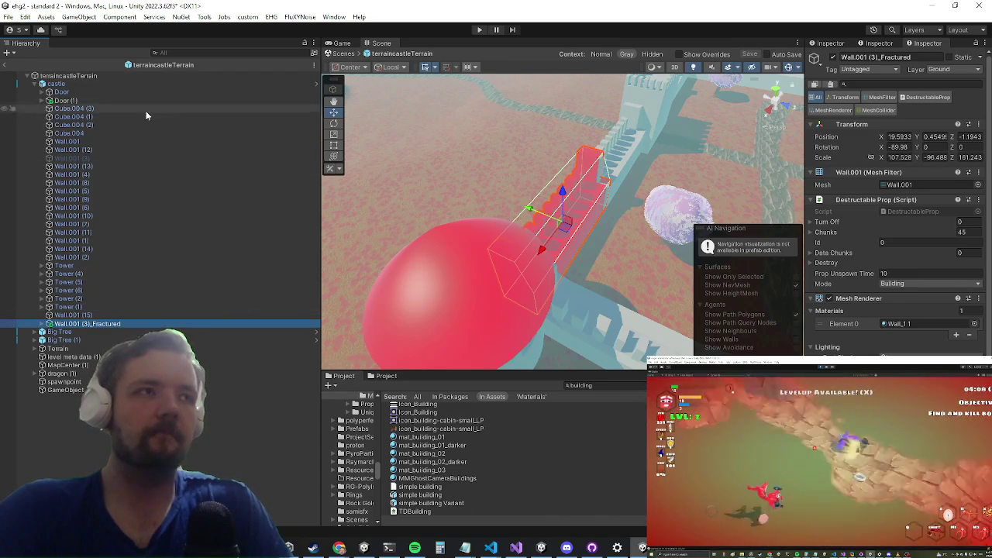
{"action": "left_click", "coordinate": [156, 82]}
{"action": "left_click", "coordinate": [927, 97]}
{"action": "mouse_move", "coordinate": [404, 463]}
{"action": "left_mouse_down"}
{"action": "mouse_move", "coordinate": [145, 311]}
{"action": "mouse_move", "coordinate": [85, 330]}
{"action": "mouse_move", "coordinate": [93, 322]}
{"action": "mouse_move", "coordinate": [565, 511]}
{"action": "mouse_move", "coordinate": [548, 498]}
{"action": "left_mouse_up"}
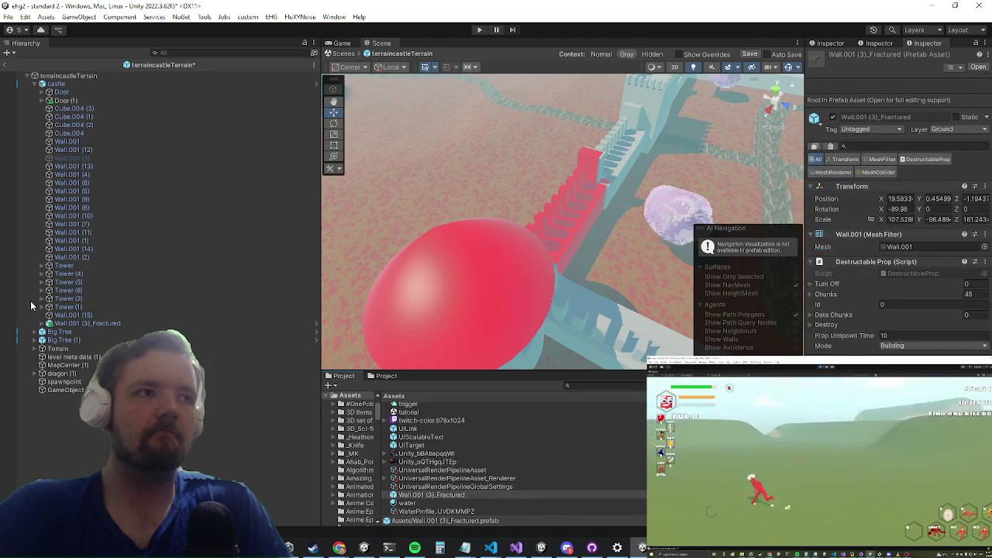
{"action": "left_click", "coordinate": [148, 323]}
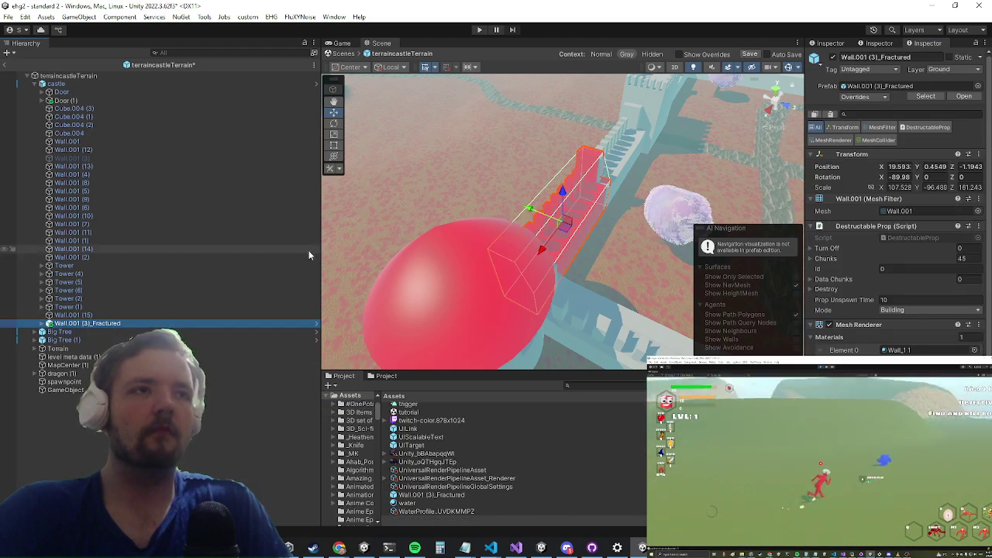
{"action": "left_click", "coordinate": [310, 249]}
{"action": "key", "text": "f"}
{"action": "mouse_move", "coordinate": [533, 220]}
{"action": "left_mouse_down"}
{"action": "mouse_move", "coordinate": [640, 222]}
{"action": "mouse_move", "coordinate": [445, 205]}
{"action": "mouse_move", "coordinate": [501, 265]}
{"action": "mouse_move", "coordinate": [567, 244]}
{"action": "left_mouse_up"}
{"action": "left_click", "coordinate": [549, 249]}
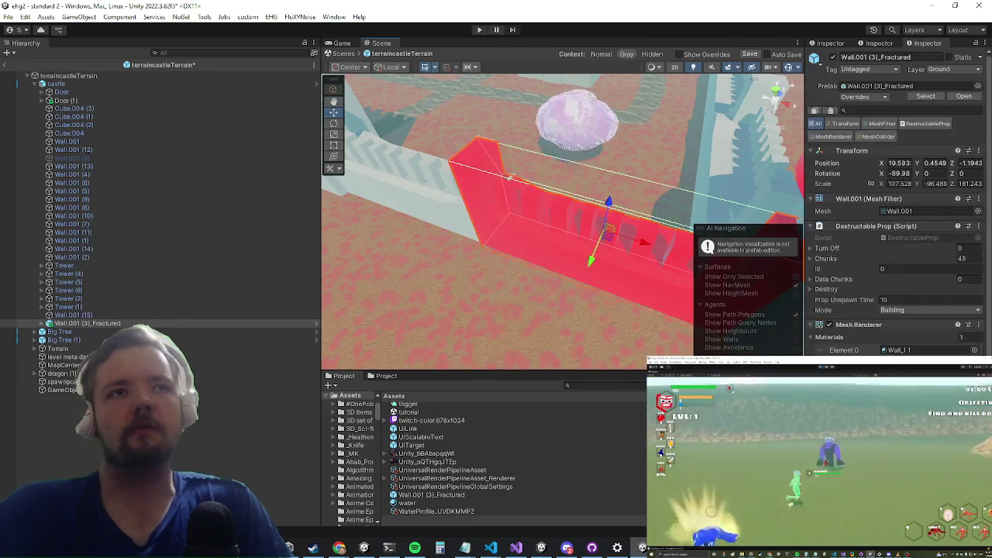
{"action": "scroll", "coordinate": [895, 201], "scroll_direction": "down", "scroll_amount": 5}
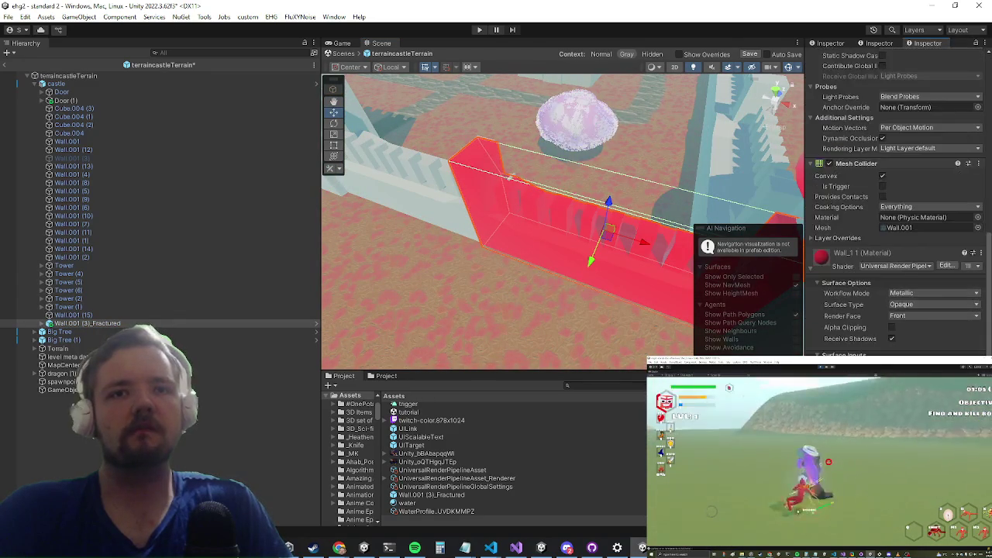
{"action": "left_click", "coordinate": [972, 256]}
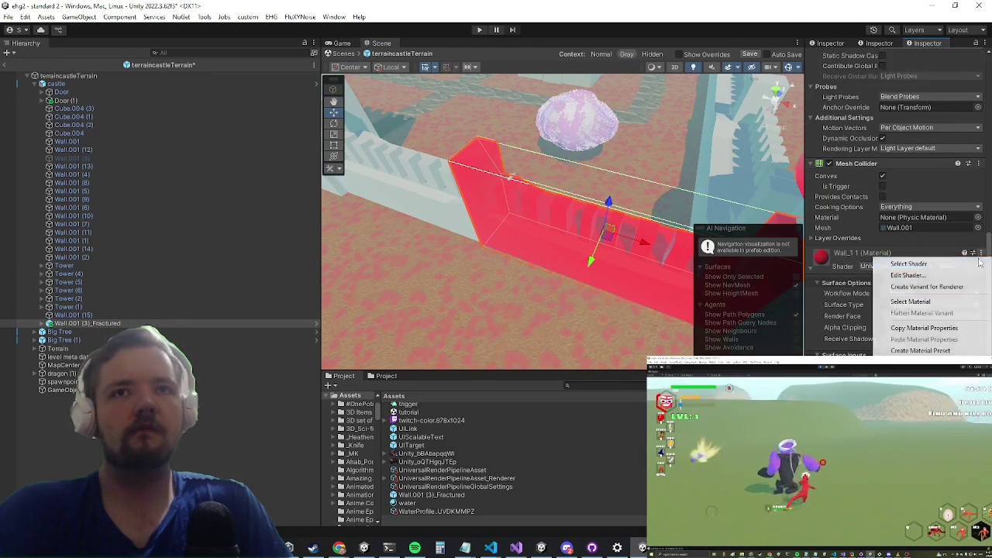
{"action": "left_click", "coordinate": [907, 302]}
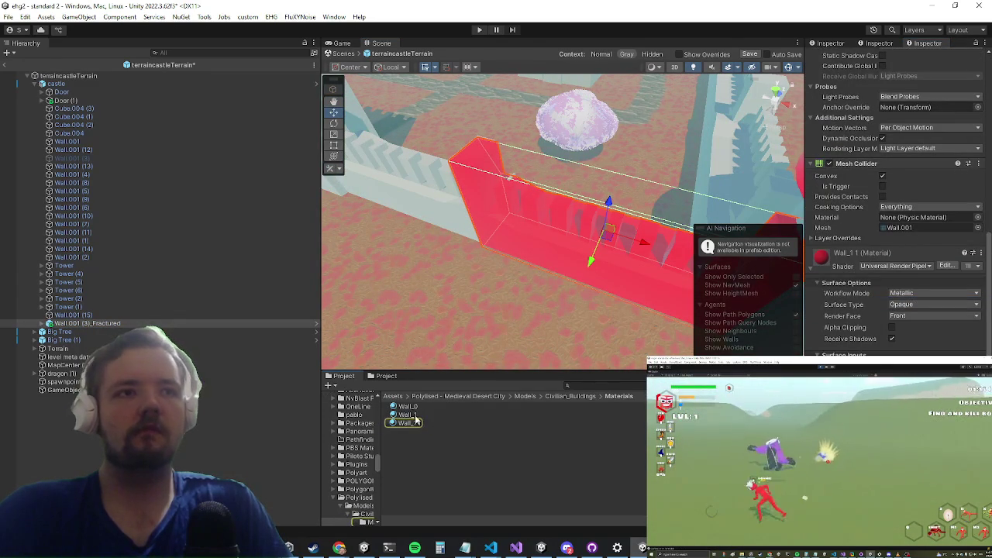
{"action": "scroll", "coordinate": [882, 242], "scroll_direction": "up", "scroll_amount": 10}
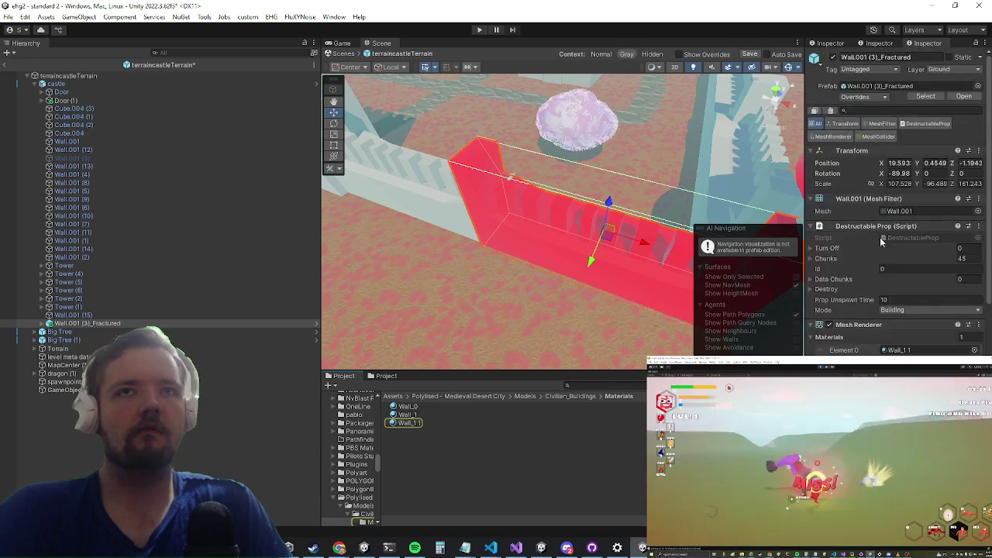
{"action": "mouse_move", "coordinate": [409, 411]}
{"action": "left_mouse_down"}
{"action": "mouse_move", "coordinate": [959, 327]}
{"action": "mouse_move", "coordinate": [899, 349]}
{"action": "left_mouse_up"}
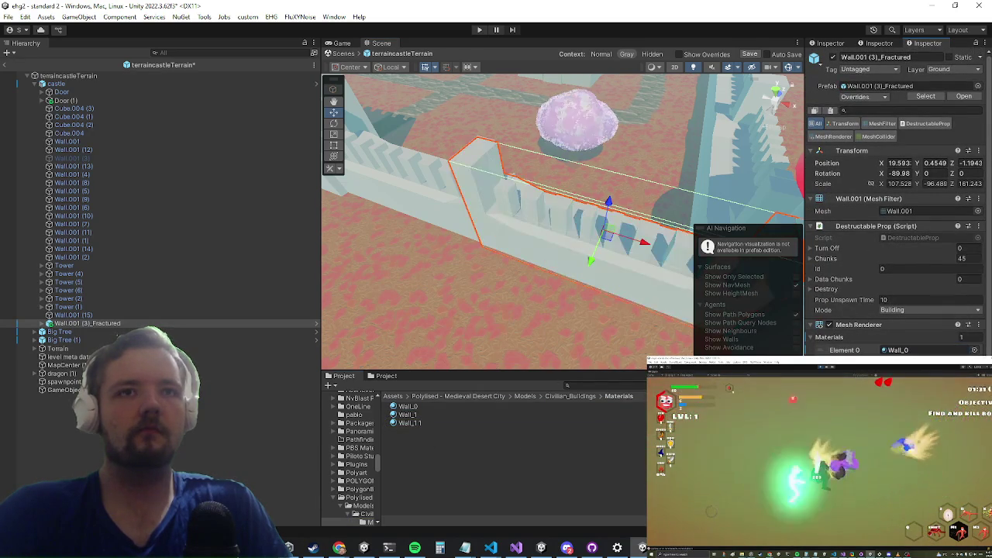
{"action": "right_click", "coordinate": [829, 338]}
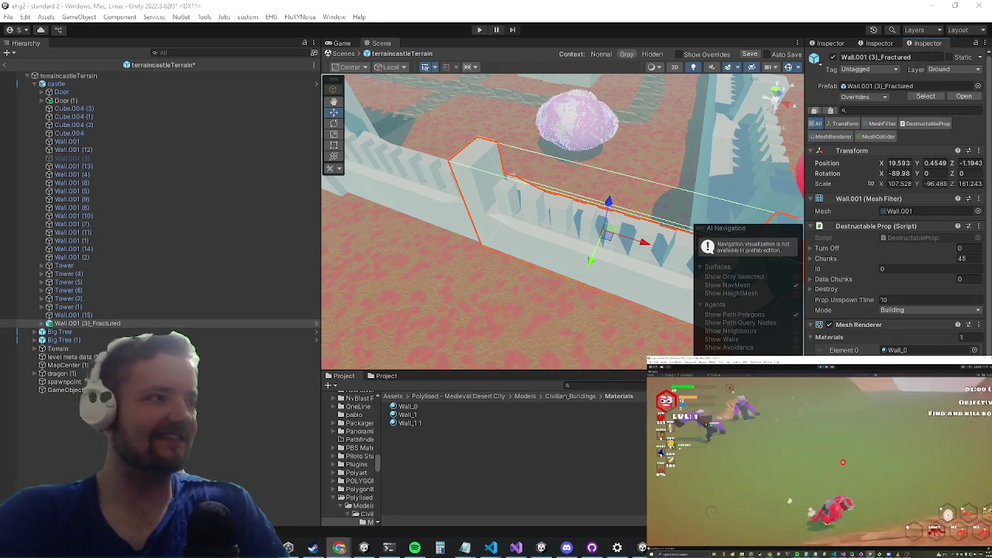
{"action": "left_click_drag", "start_coordinate": [558, 256], "coordinate": [126, 272]}
Step: Delete the first original plain Wall.001 piece from the castle
{"action": "left_click_drag", "start_coordinate": [529, 173], "coordinate": [459, 206]}
{"action": "left_click", "coordinate": [458, 203]}
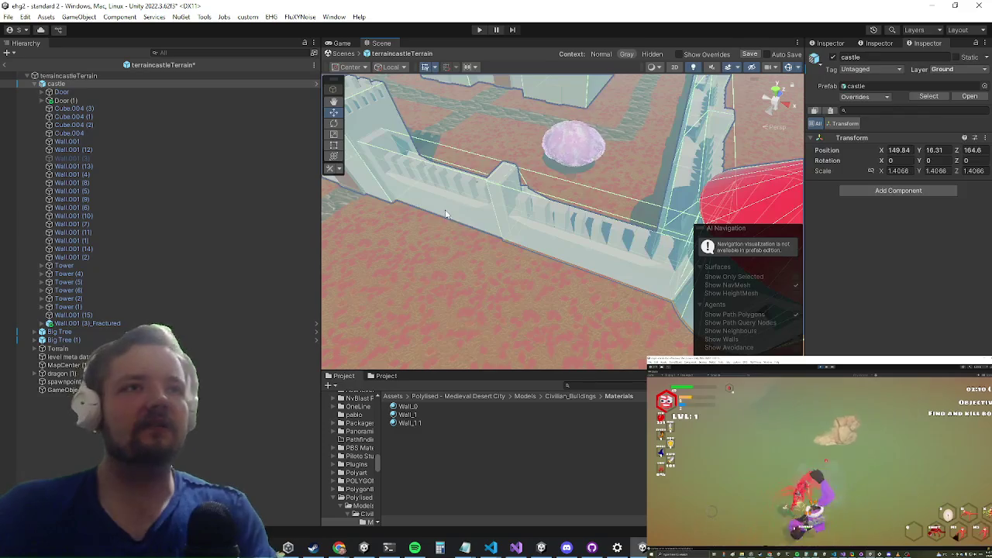
{"action": "left_click", "coordinate": [446, 214]}
{"action": "left_click_drag", "start_coordinate": [449, 210], "coordinate": [577, 245]}
{"action": "left_click", "coordinate": [629, 237]}
{"action": "left_click", "coordinate": [628, 237]}
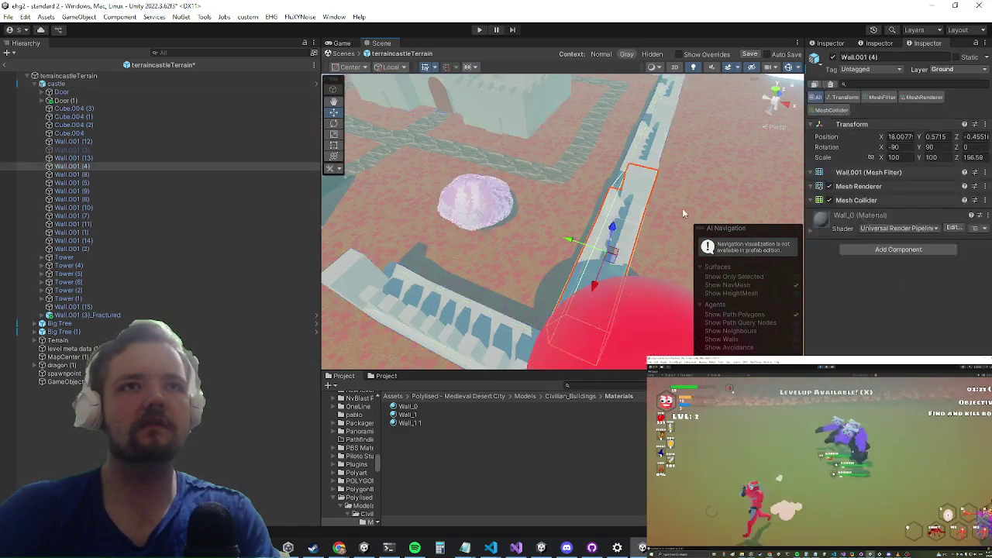
{"action": "key", "text": "Delete"}
Step: Delete two more plain wall pieces, undoing the accidental deletion of the whole castle
{"action": "mouse_move", "coordinate": [721, 180]}
{"action": "left_mouse_down"}
{"action": "mouse_move", "coordinate": [657, 182]}
{"action": "mouse_move", "coordinate": [571, 165]}
{"action": "mouse_move", "coordinate": [582, 255]}
{"action": "left_mouse_up"}
{"action": "left_click", "coordinate": [516, 239]}
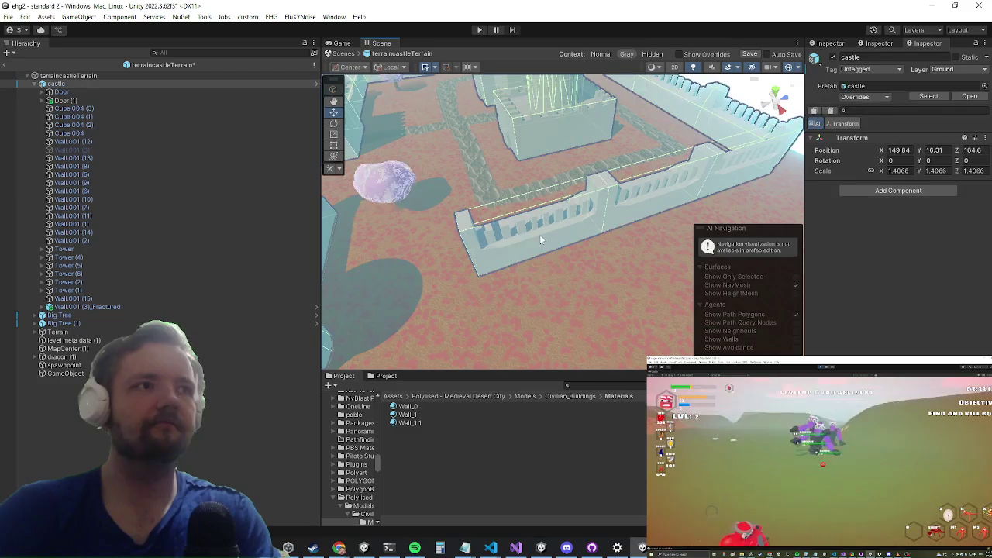
{"action": "left_click", "coordinate": [555, 234]}
{"action": "key", "text": "Delete"}
{"action": "left_click", "coordinate": [646, 206]}
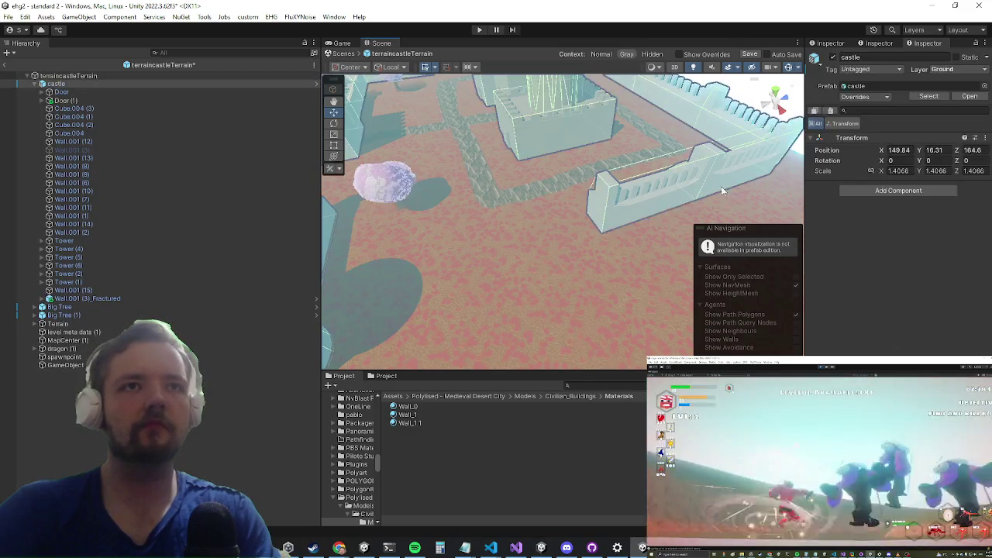
{"action": "key", "text": "Delete"}
{"action": "key", "text": "ctrl+z"}
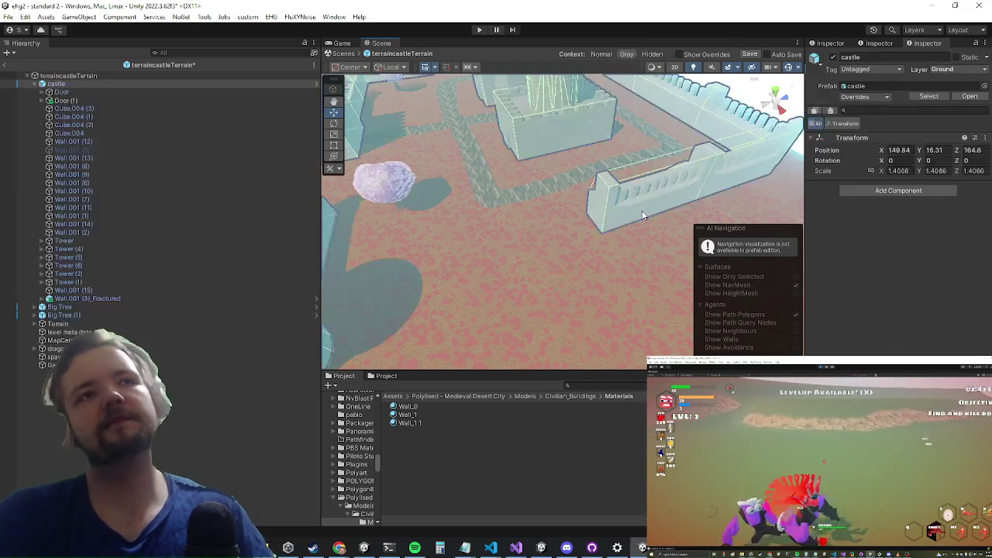
{"action": "key", "text": "Delete"}
Step: Select the fractured wall section and duplicate it
{"action": "left_click", "coordinate": [720, 170]}
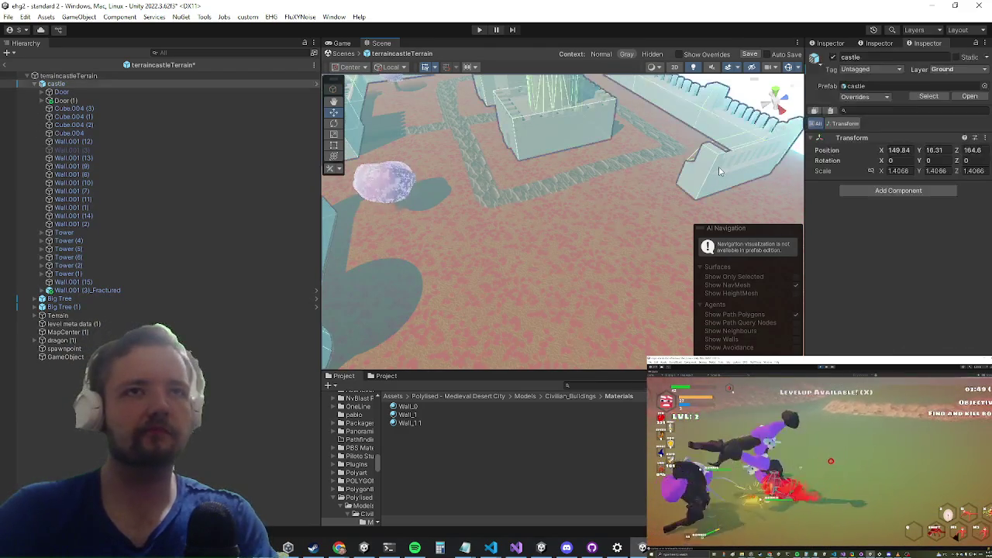
{"action": "mouse_move", "coordinate": [718, 171]}
{"action": "left_mouse_down"}
{"action": "mouse_move", "coordinate": [547, 224]}
{"action": "mouse_move", "coordinate": [654, 250]}
{"action": "mouse_move", "coordinate": [652, 169]}
{"action": "mouse_move", "coordinate": [620, 201]}
{"action": "mouse_move", "coordinate": [542, 221]}
{"action": "mouse_move", "coordinate": [590, 248]}
{"action": "left_mouse_up"}
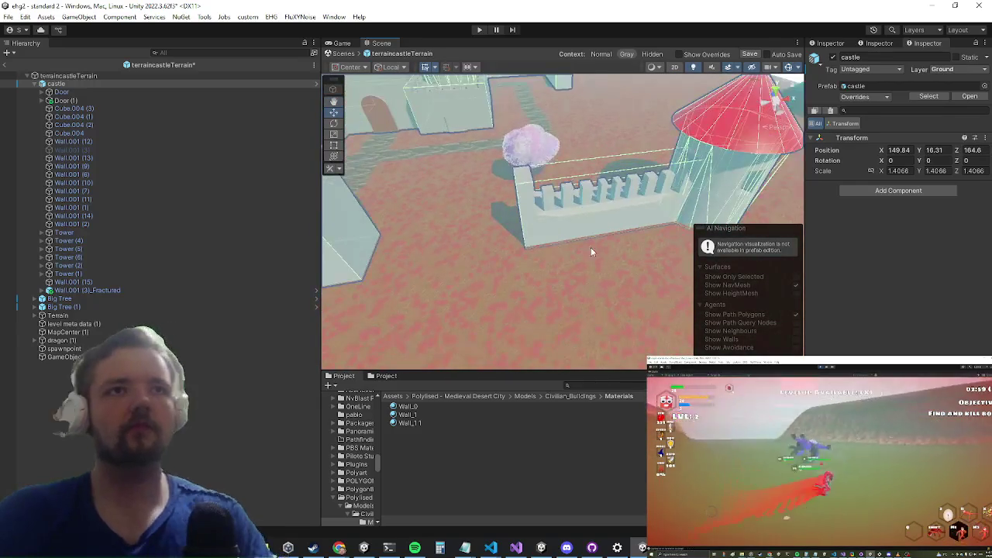
{"action": "left_click", "coordinate": [572, 238]}
{"action": "key", "text": "ctrl+d"}
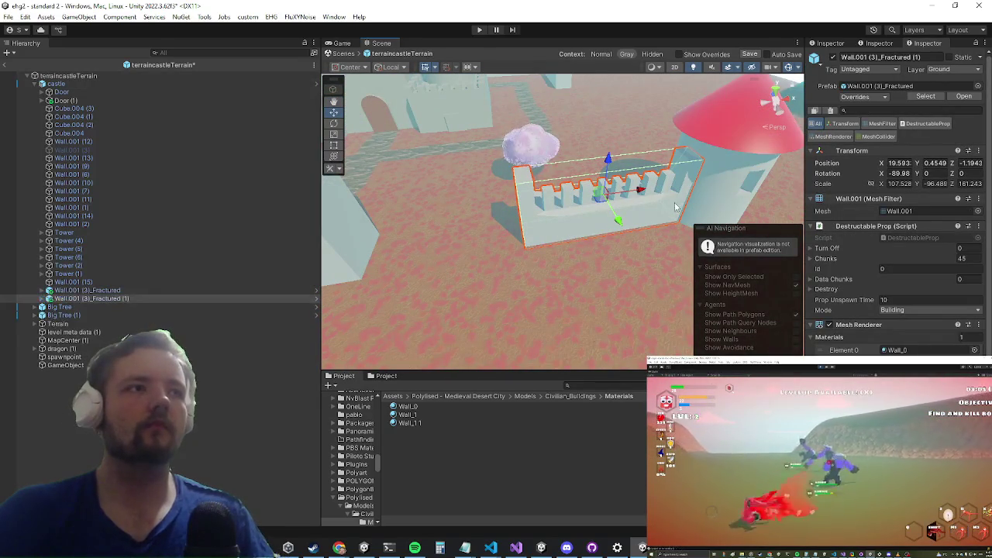
Step: Slide the copy along X, duplicate it with another fractured wall, then move and rotate both copies
{"action": "mouse_move", "coordinate": [640, 194]}
{"action": "left_mouse_down"}
{"action": "mouse_move", "coordinate": [496, 218]}
{"action": "mouse_move", "coordinate": [159, 310]}
{"action": "left_mouse_up"}
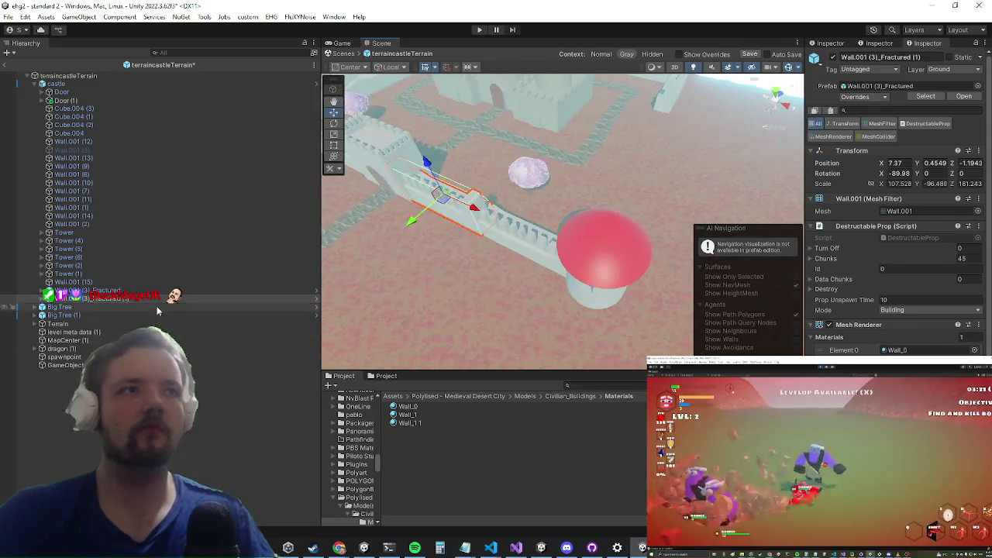
{"action": "left_click", "coordinate": [155, 291], "text": "ctrl"}
{"action": "key", "text": "ctrl+d"}
{"action": "mouse_move", "coordinate": [496, 221]}
{"action": "left_mouse_down"}
{"action": "mouse_move", "coordinate": [635, 279]}
{"action": "mouse_move", "coordinate": [359, 161]}
{"action": "left_mouse_up"}
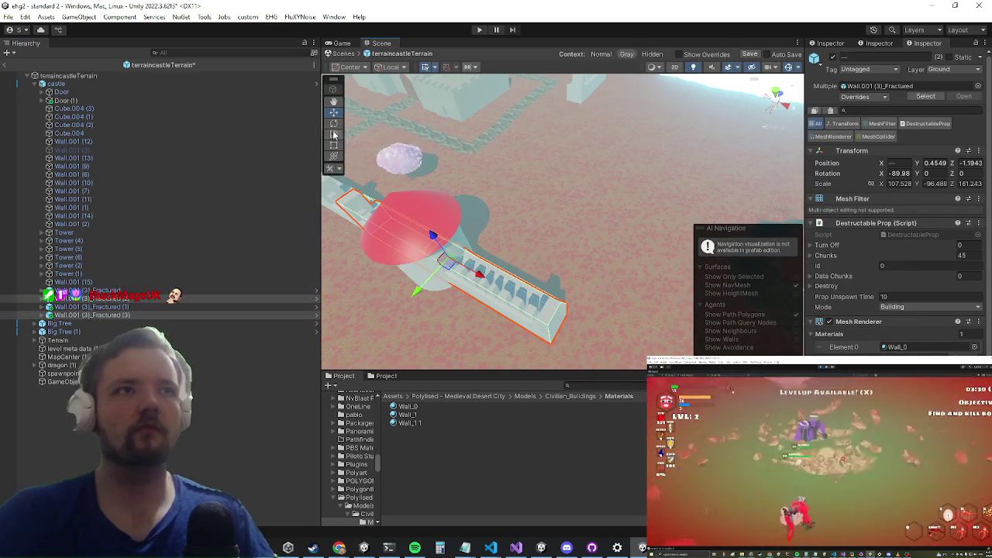
{"action": "left_click_drag", "start_coordinate": [458, 297], "coordinate": [572, 204]}
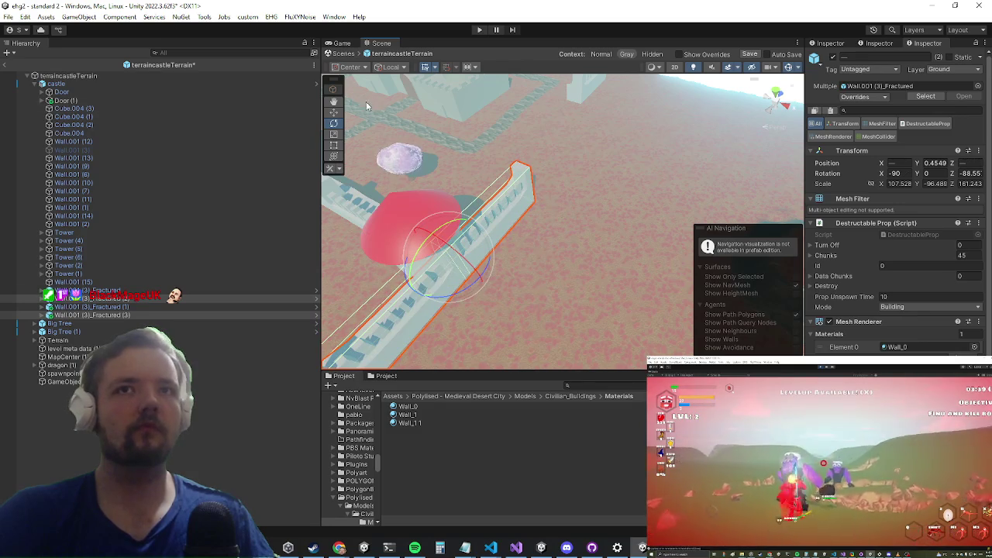
{"action": "left_click_drag", "start_coordinate": [478, 235], "coordinate": [591, 150]}
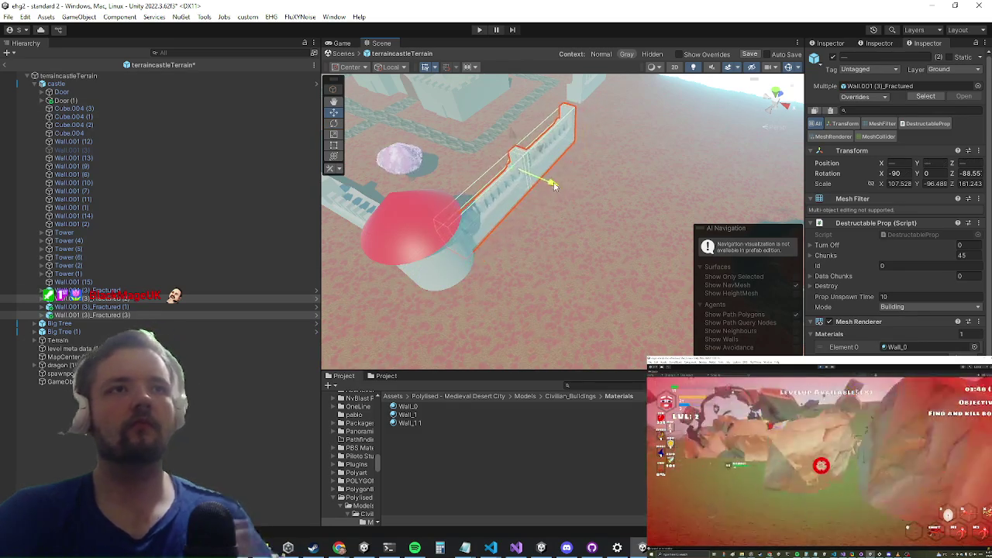
Step: Set the copies' Rotation Z to exactly -90
{"action": "scroll", "coordinate": [637, 149], "scroll_direction": "up", "scroll_amount": 3}
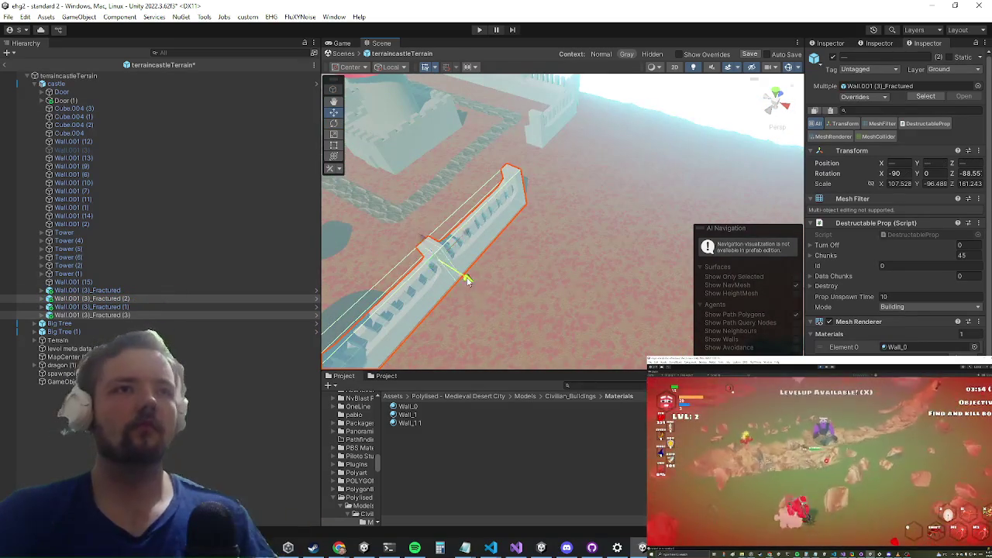
{"action": "scroll", "coordinate": [445, 271], "scroll_direction": "down", "scroll_amount": 3}
{"action": "left_click_drag", "start_coordinate": [445, 272], "coordinate": [559, 148]}
{"action": "scroll", "coordinate": [558, 148], "scroll_direction": "up", "scroll_amount": 3}
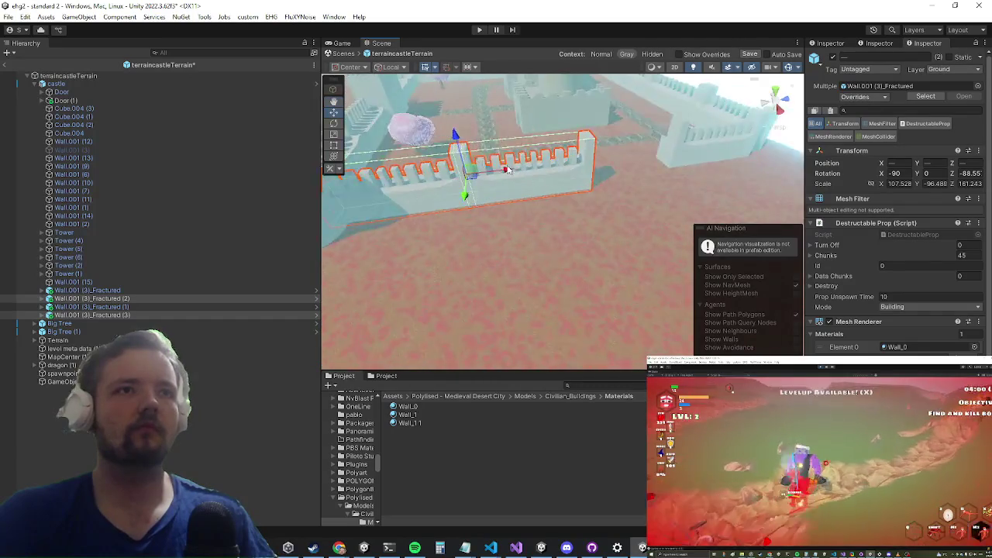
{"action": "scroll", "coordinate": [590, 156], "scroll_direction": "down", "scroll_amount": 3}
{"action": "scroll", "coordinate": [543, 317], "scroll_direction": "up", "scroll_amount": 3}
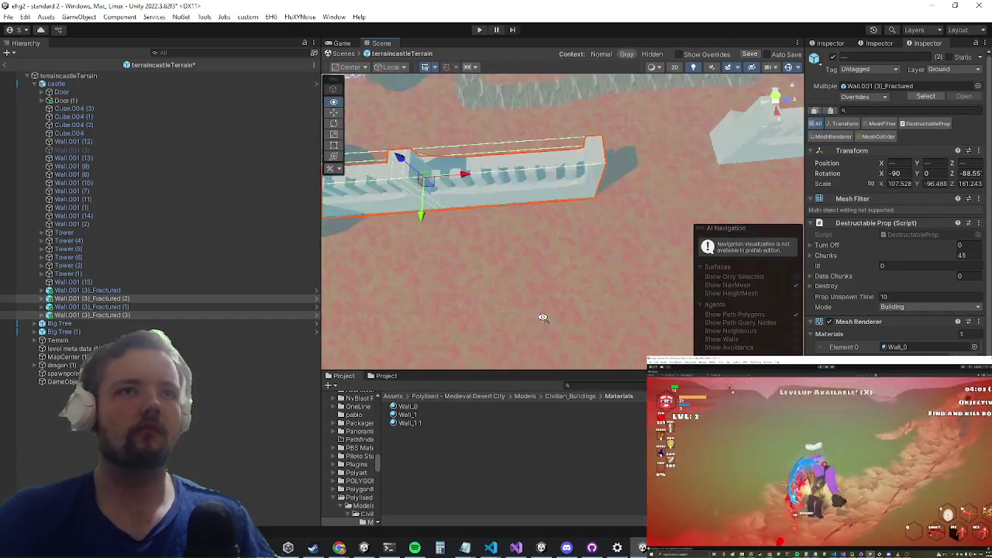
{"action": "left_click_drag", "start_coordinate": [543, 318], "coordinate": [496, 298]}
{"action": "scroll", "coordinate": [503, 310], "scroll_direction": "down", "scroll_amount": 3}
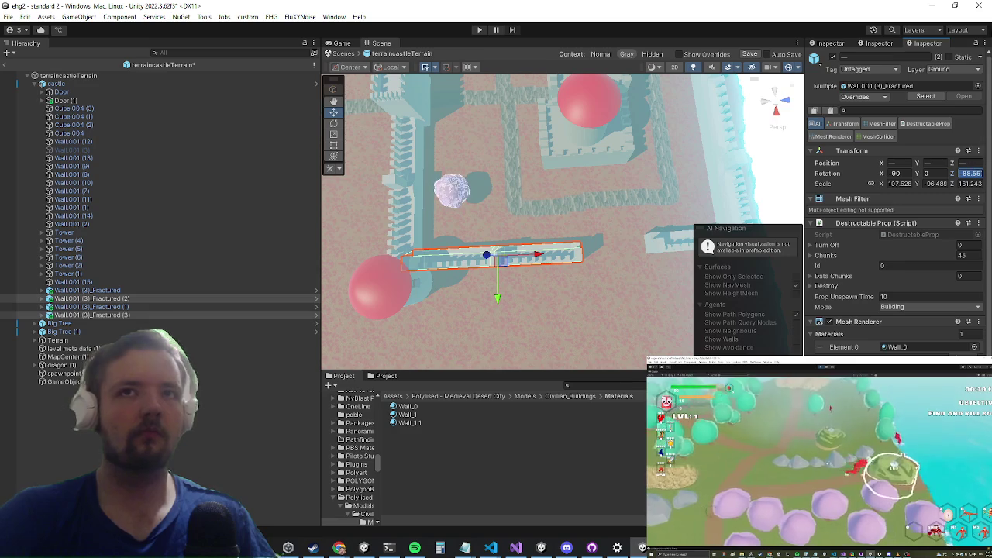
{"action": "type", "text": "-90"}
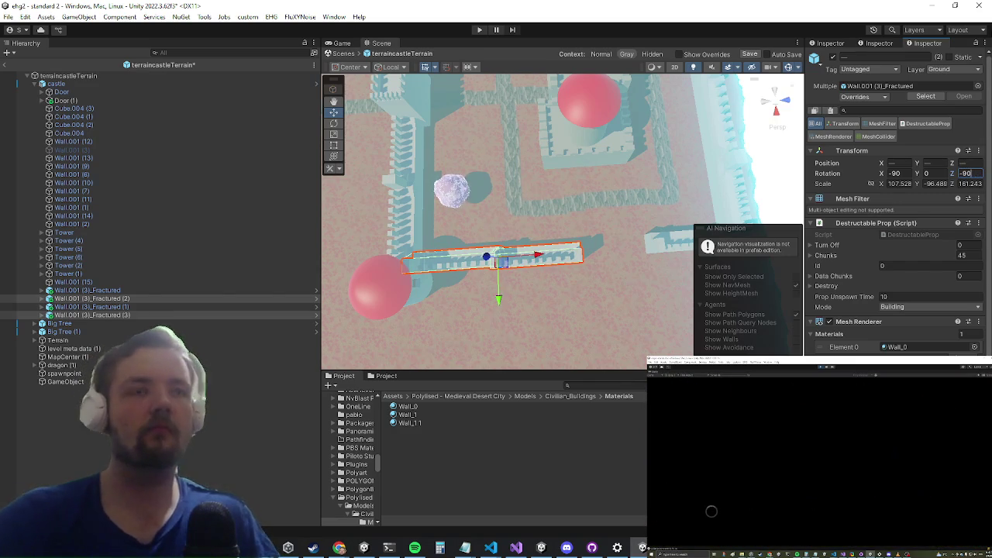
Step: Vertex-snap the wall's corner onto the neighbouring wall corner under the tower
{"action": "mouse_move", "coordinate": [535, 262]}
{"action": "left_mouse_down"}
{"action": "mouse_move", "coordinate": [610, 225]}
{"action": "mouse_move", "coordinate": [594, 239]}
{"action": "mouse_move", "coordinate": [604, 217]}
{"action": "mouse_move", "coordinate": [578, 198]}
{"action": "mouse_move", "coordinate": [504, 183]}
{"action": "mouse_move", "coordinate": [444, 207]}
{"action": "left_mouse_up"}
{"action": "scroll", "coordinate": [606, 209], "scroll_direction": "up", "scroll_amount": 3}
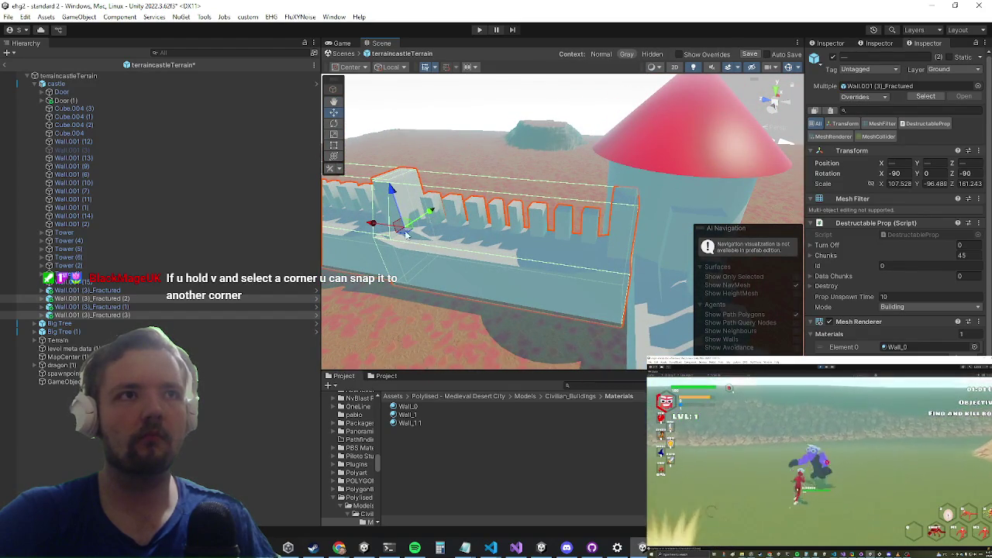
{"action": "left_click_drag", "start_coordinate": [372, 225], "coordinate": [376, 224]}
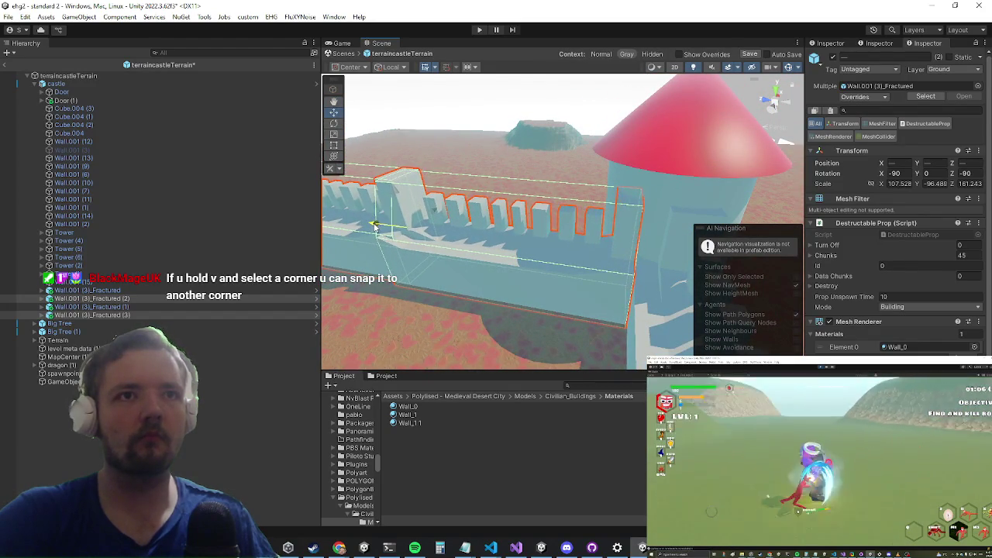
{"action": "mouse_move", "coordinate": [546, 253]}
{"action": "left_mouse_down"}
{"action": "mouse_move", "coordinate": [499, 253]}
{"action": "mouse_move", "coordinate": [532, 215]}
{"action": "mouse_move", "coordinate": [487, 248]}
{"action": "left_mouse_up"}
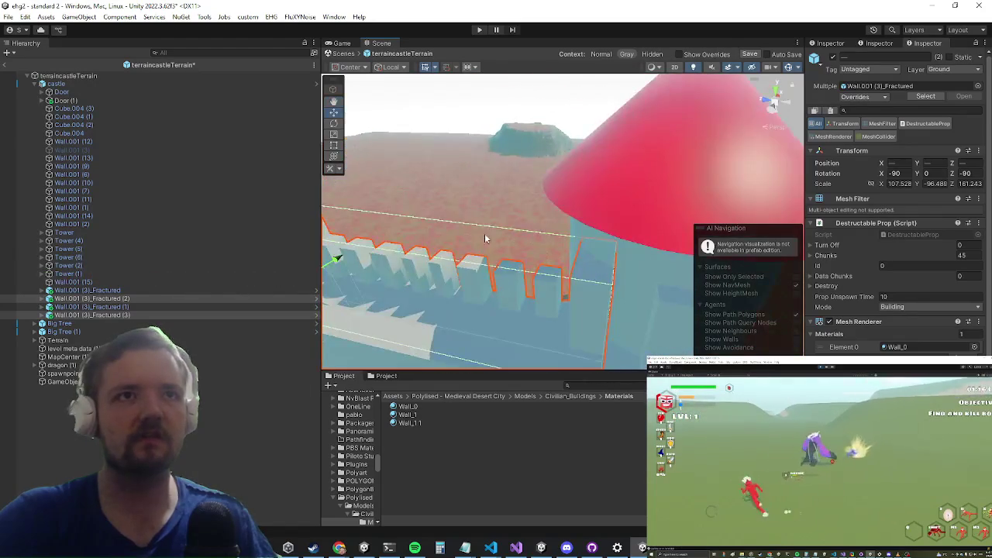
{"action": "mouse_move", "coordinate": [437, 217]}
{"action": "left_mouse_down"}
{"action": "mouse_move", "coordinate": [465, 233]}
{"action": "mouse_move", "coordinate": [622, 268]}
{"action": "mouse_move", "coordinate": [558, 269]}
{"action": "mouse_move", "coordinate": [672, 179]}
{"action": "mouse_move", "coordinate": [502, 217]}
{"action": "mouse_move", "coordinate": [647, 283]}
{"action": "mouse_move", "coordinate": [571, 224]}
{"action": "mouse_move", "coordinate": [573, 250]}
{"action": "mouse_move", "coordinate": [534, 225]}
{"action": "left_mouse_up"}
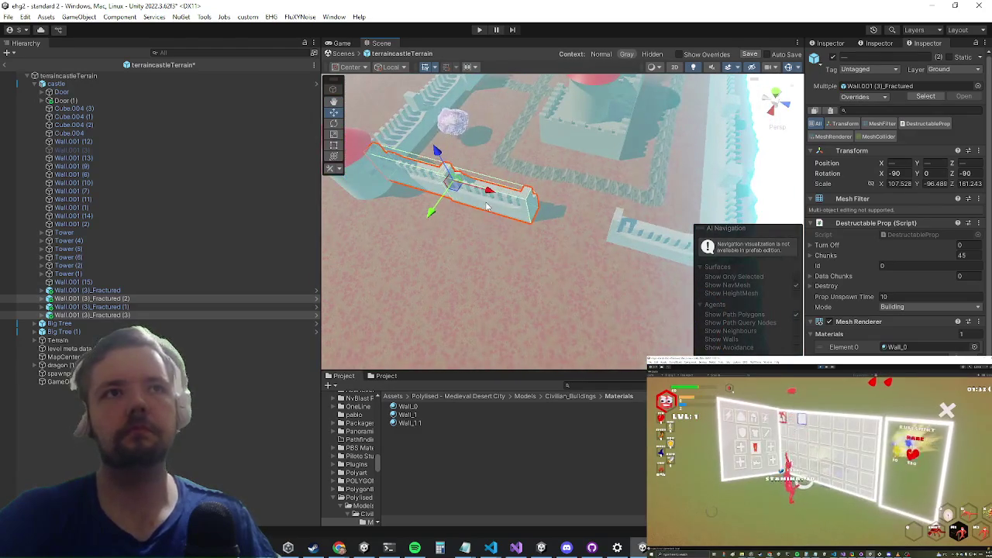
Step: Delete the original plain wall piece Wall.001 (9)
{"action": "left_click", "coordinate": [489, 205]}
{"action": "left_click_drag", "start_coordinate": [609, 249], "coordinate": [565, 230]}
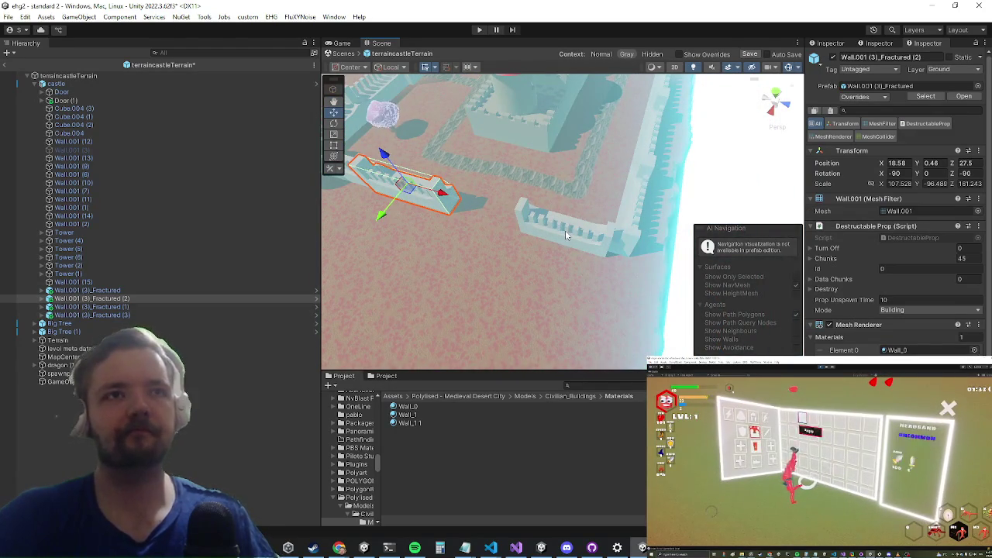
{"action": "left_click", "coordinate": [565, 230]}
{"action": "left_click", "coordinate": [566, 234]}
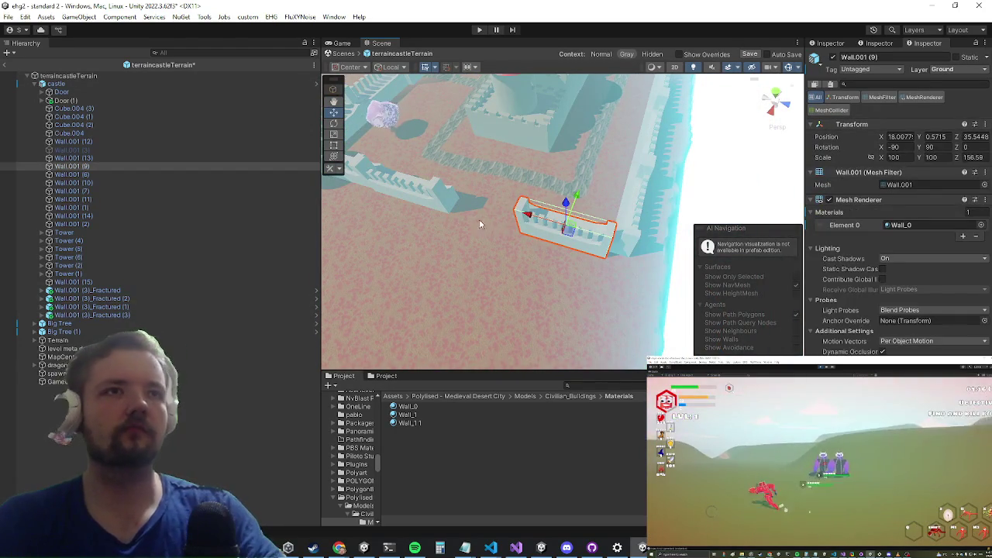
{"action": "key", "text": "Delete"}
Step: Duplicate Wall.001 (3)_Fractured (2) twice, moving the first copy along Z to 41.81
{"action": "left_click", "coordinate": [471, 201]}
{"action": "key", "text": "ctrl+d"}
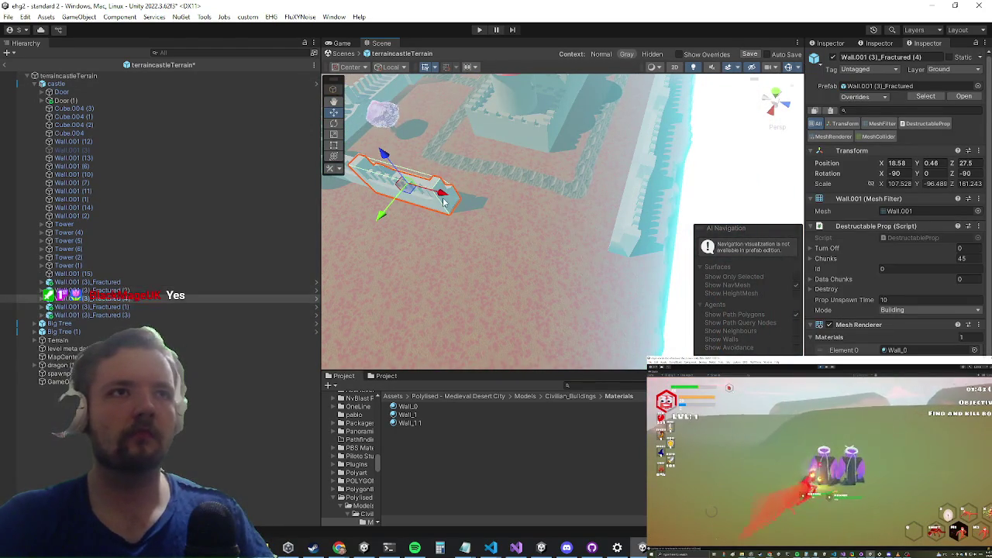
{"action": "mouse_move", "coordinate": [493, 206]}
{"action": "left_mouse_down"}
{"action": "mouse_move", "coordinate": [644, 247]}
{"action": "mouse_move", "coordinate": [622, 238]}
{"action": "mouse_move", "coordinate": [601, 260]}
{"action": "mouse_move", "coordinate": [555, 276]}
{"action": "mouse_move", "coordinate": [463, 288]}
{"action": "left_mouse_up"}
{"action": "key", "text": "ctrl+d"}
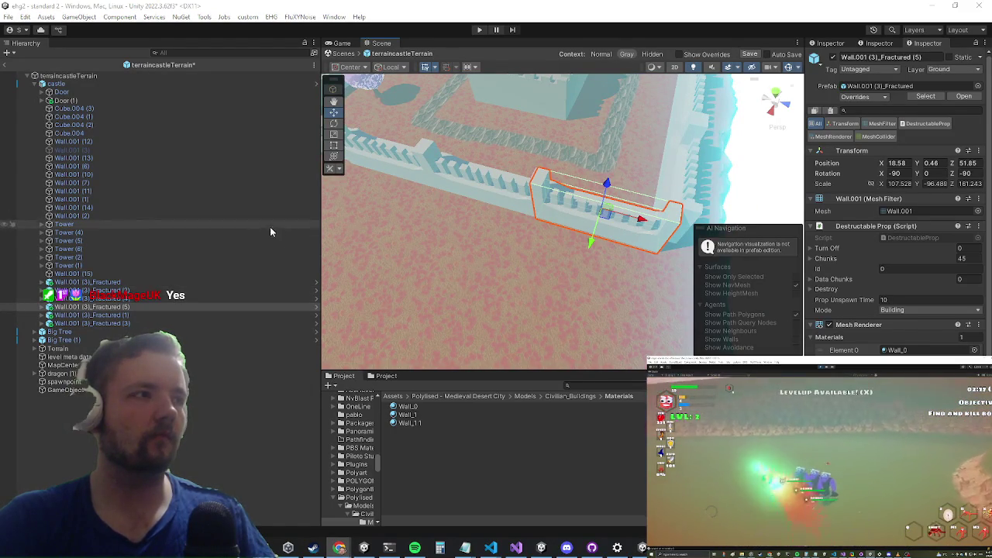
{"action": "double_click", "coordinate": [164, 290]}
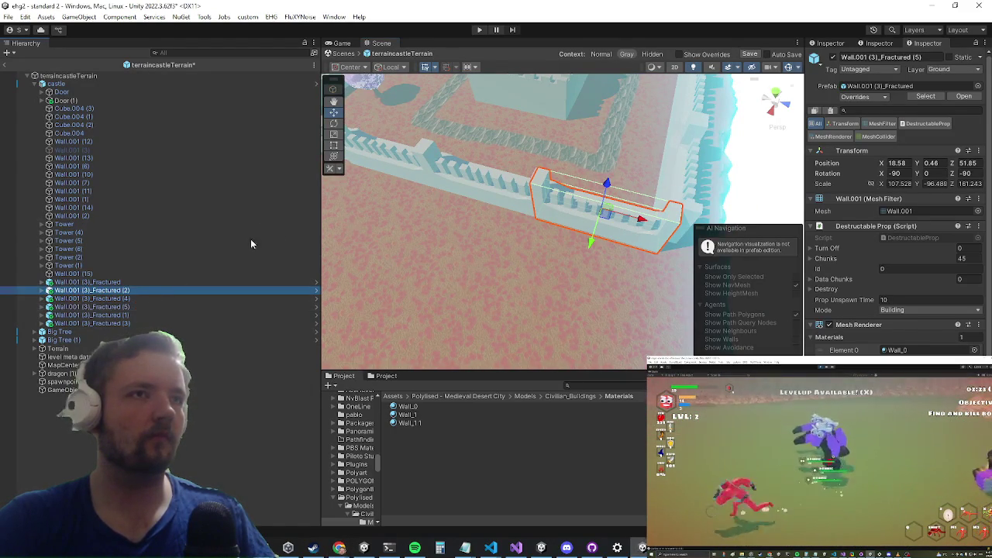
Step: Create an empty GameObject in the Hierarchy next to the fractured walls
{"action": "double_click", "coordinate": [116, 283]}
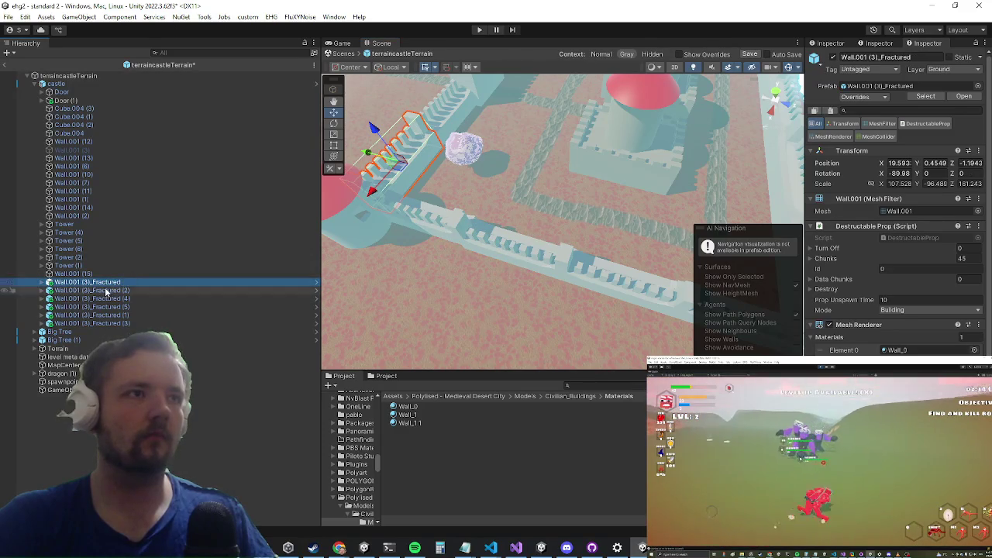
{"action": "left_click", "coordinate": [96, 291]}
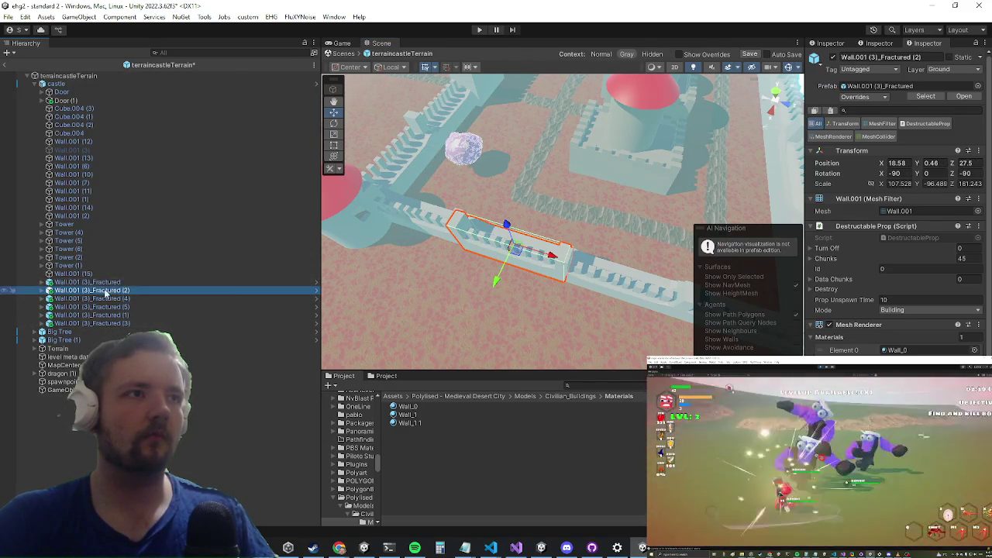
{"action": "right_click", "coordinate": [104, 291]}
{"action": "left_click", "coordinate": [146, 197]}
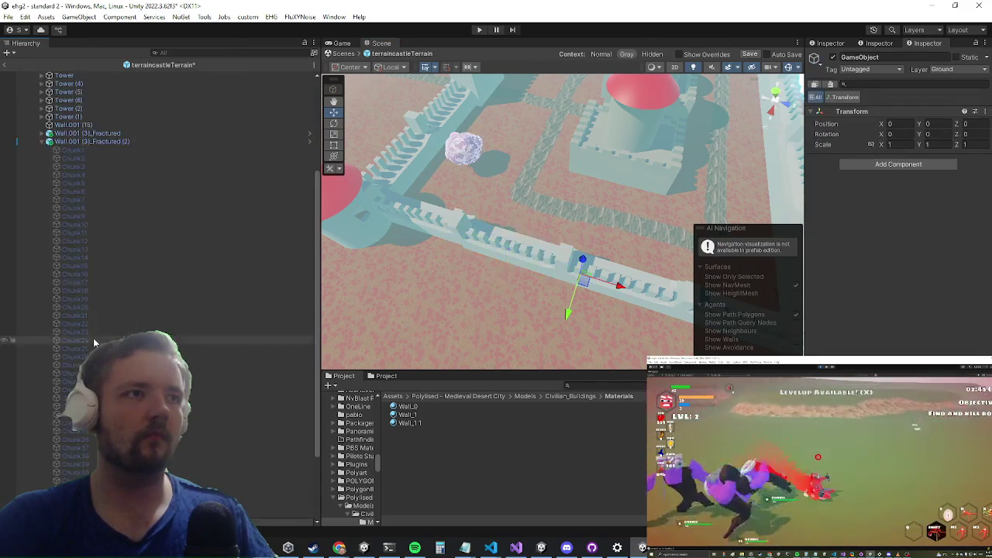
{"action": "mouse_move", "coordinate": [101, 202]}
{"action": "left_mouse_down"}
{"action": "mouse_move", "coordinate": [93, 137]}
{"action": "mouse_move", "coordinate": [51, 147]}
{"action": "left_mouse_up"}
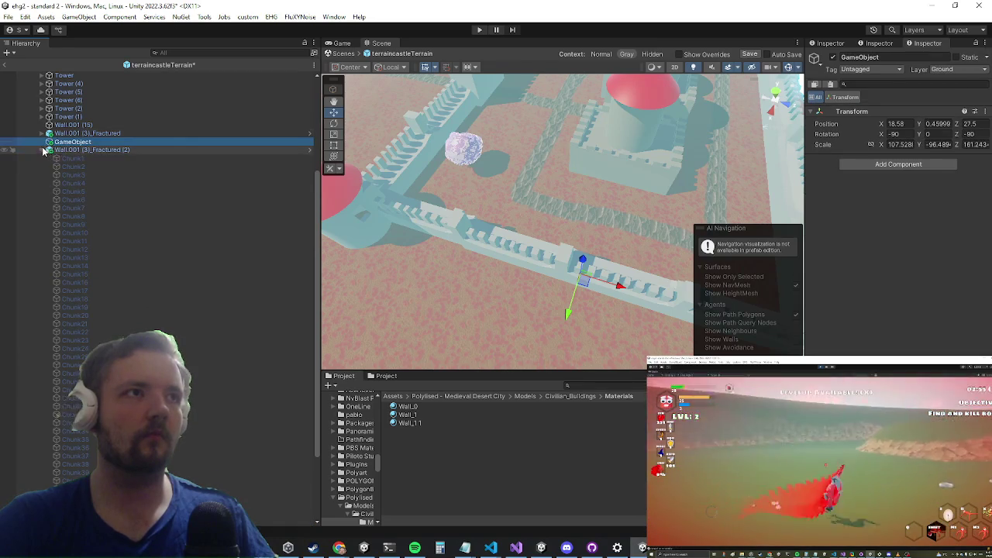
{"action": "left_click", "coordinate": [44, 150]}
Step: Parent the five Wall.001 (3)_Fractured pieces under the new GameObject
{"action": "left_click", "coordinate": [93, 299]}
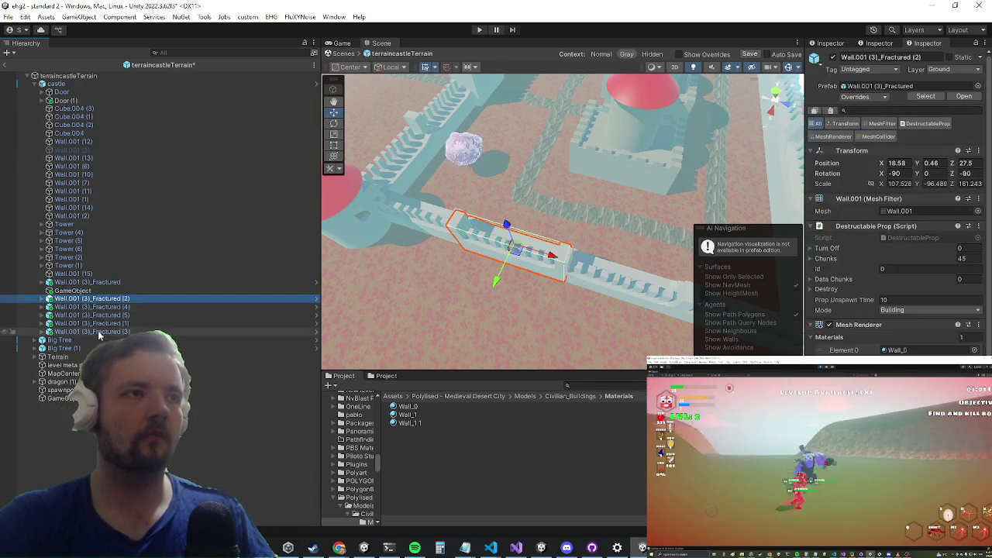
{"action": "left_click", "coordinate": [99, 334], "text": "shift"}
{"action": "left_click_drag", "start_coordinate": [77, 299], "coordinate": [72, 291]}
{"action": "scroll", "coordinate": [400, 192], "scroll_direction": "up", "scroll_amount": 3}
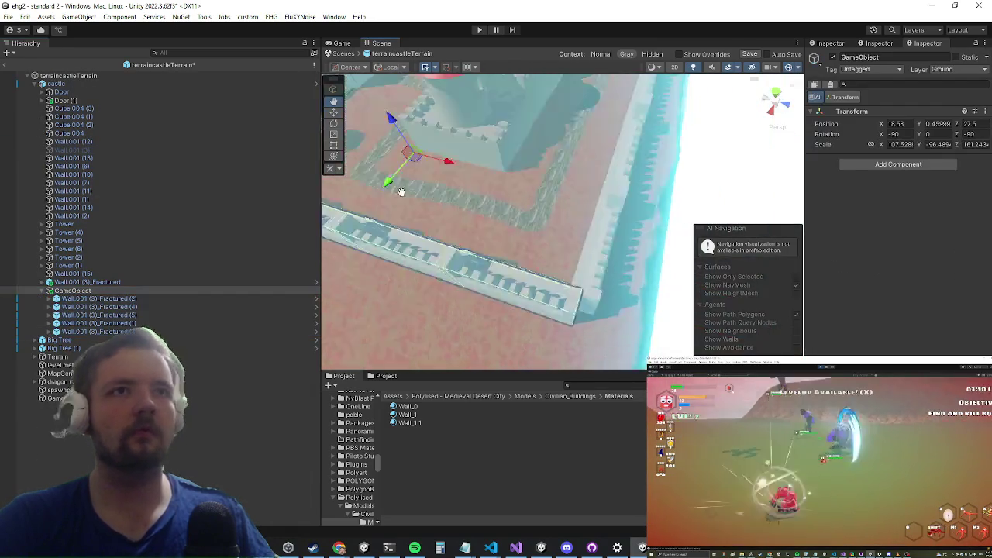
{"action": "scroll", "coordinate": [401, 191], "scroll_direction": "down", "scroll_amount": 3}
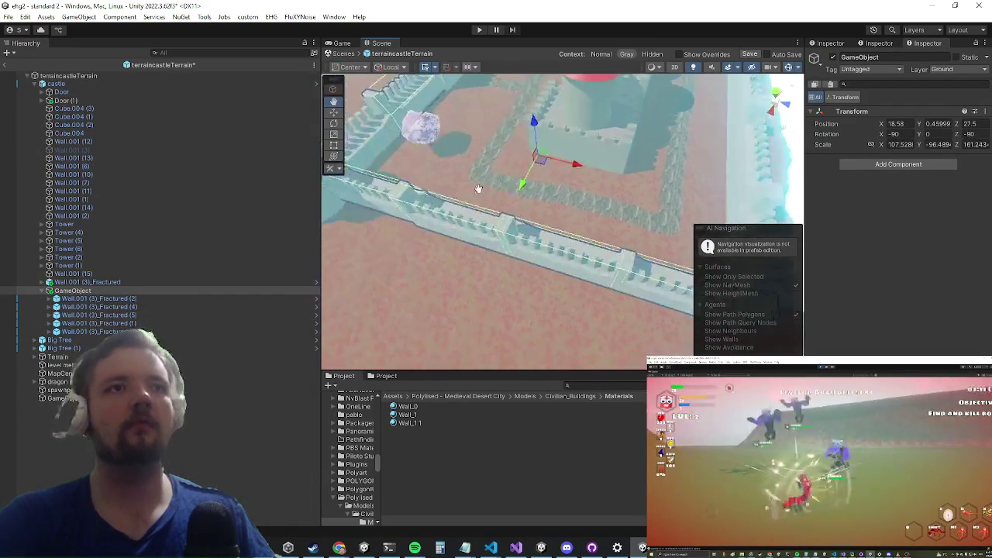
{"action": "left_click_drag", "start_coordinate": [401, 192], "coordinate": [368, 325]}
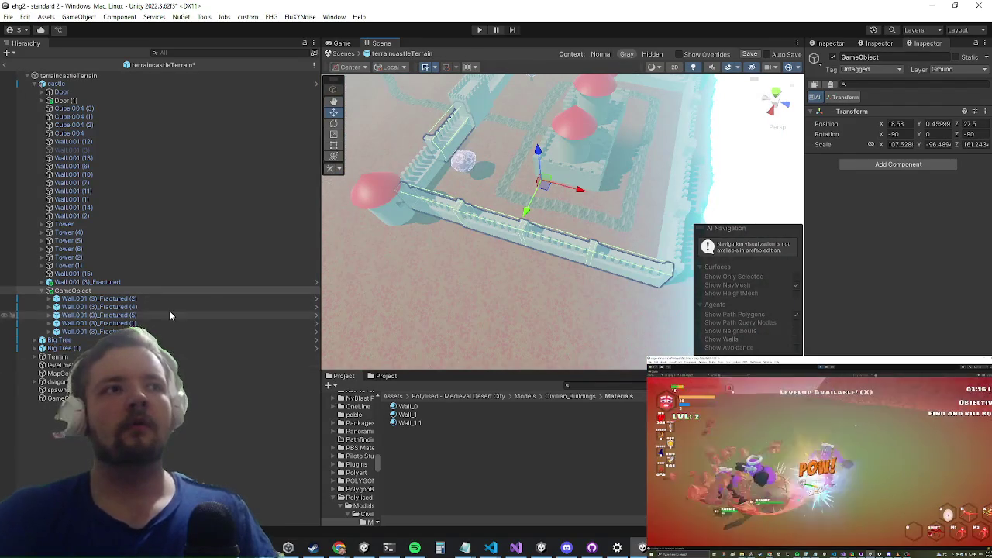
{"action": "mouse_move", "coordinate": [614, 161]}
{"action": "left_mouse_down"}
{"action": "mouse_move", "coordinate": [587, 194]}
{"action": "mouse_move", "coordinate": [547, 206]}
{"action": "mouse_move", "coordinate": [570, 149]}
{"action": "left_mouse_up"}
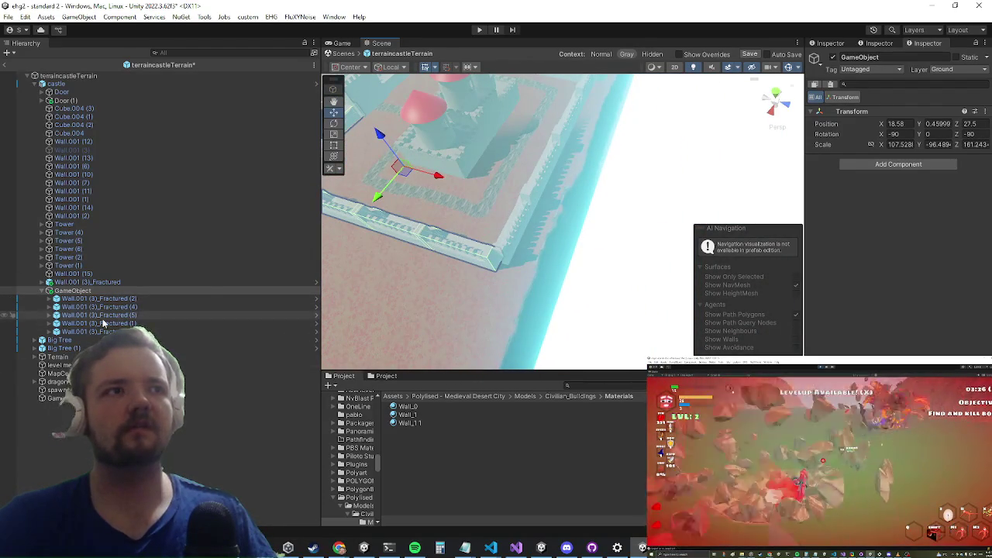
Step: Duplicate the GameObject wall group
{"action": "left_click", "coordinate": [86, 282]}
{"action": "left_click", "coordinate": [72, 290]}
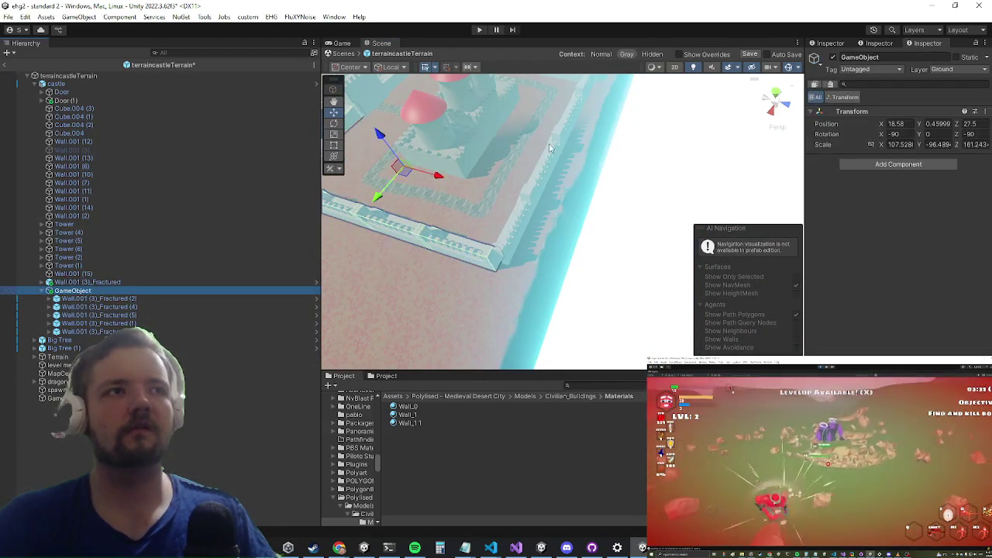
{"action": "key", "text": "ctrl+d"}
{"action": "key", "text": "f"}
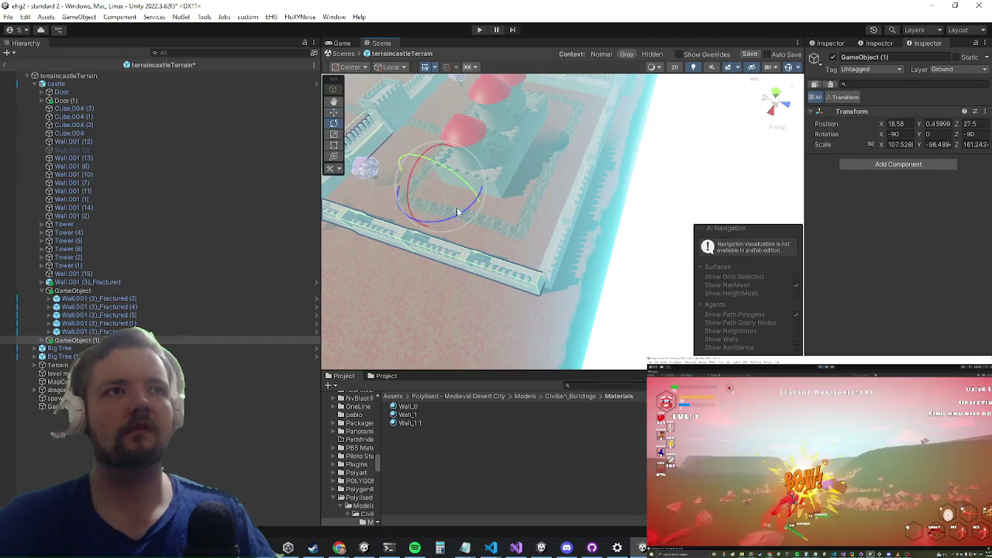
Step: Move the duplicated wall group away from the castle
{"action": "left_click_drag", "start_coordinate": [456, 218], "coordinate": [466, 285]}
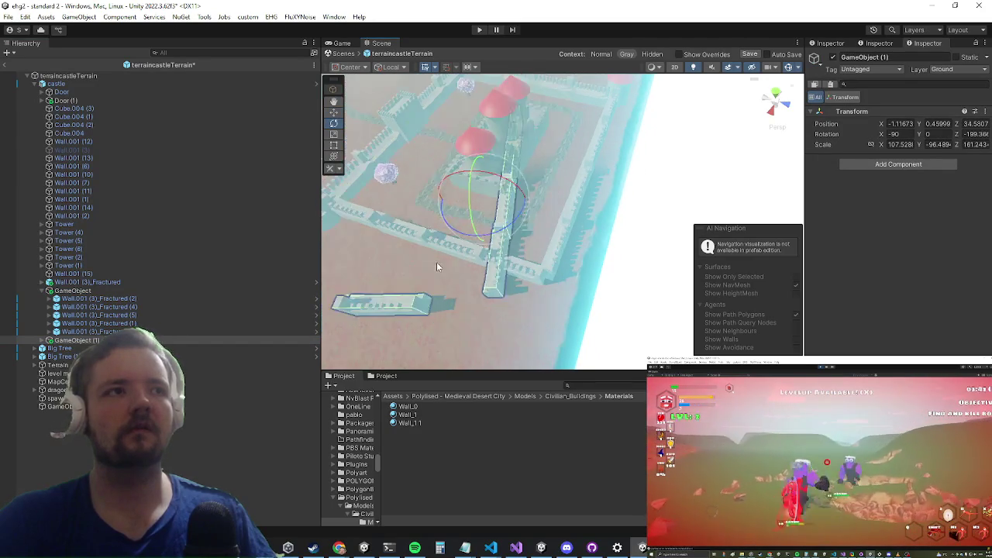
{"action": "key", "text": "ctrl+z"}
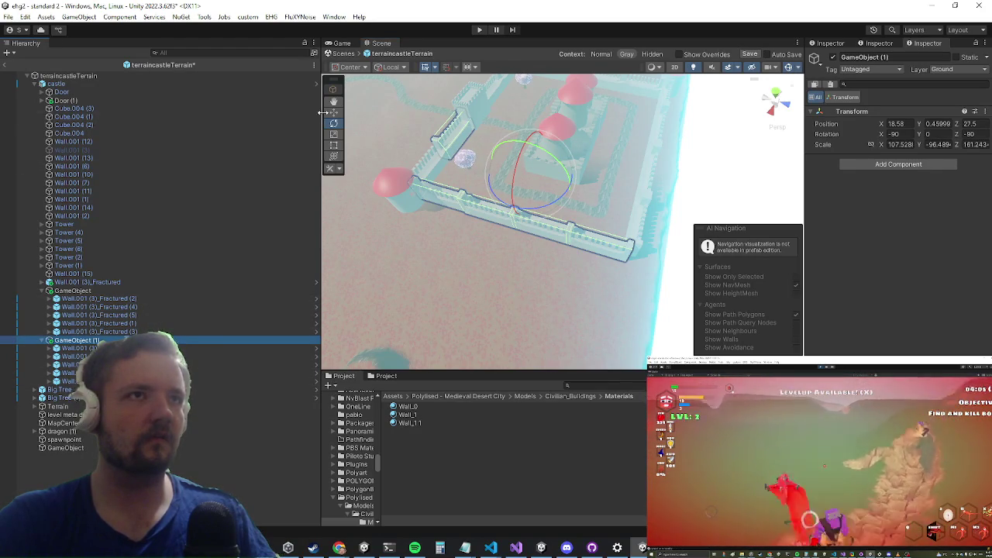
{"action": "mouse_move", "coordinate": [522, 213]}
{"action": "left_mouse_down"}
{"action": "mouse_move", "coordinate": [505, 219]}
{"action": "mouse_move", "coordinate": [442, 314]}
{"action": "mouse_move", "coordinate": [421, 319]}
{"action": "left_mouse_up"}
{"action": "left_click_drag", "start_coordinate": [484, 226], "coordinate": [506, 193]}
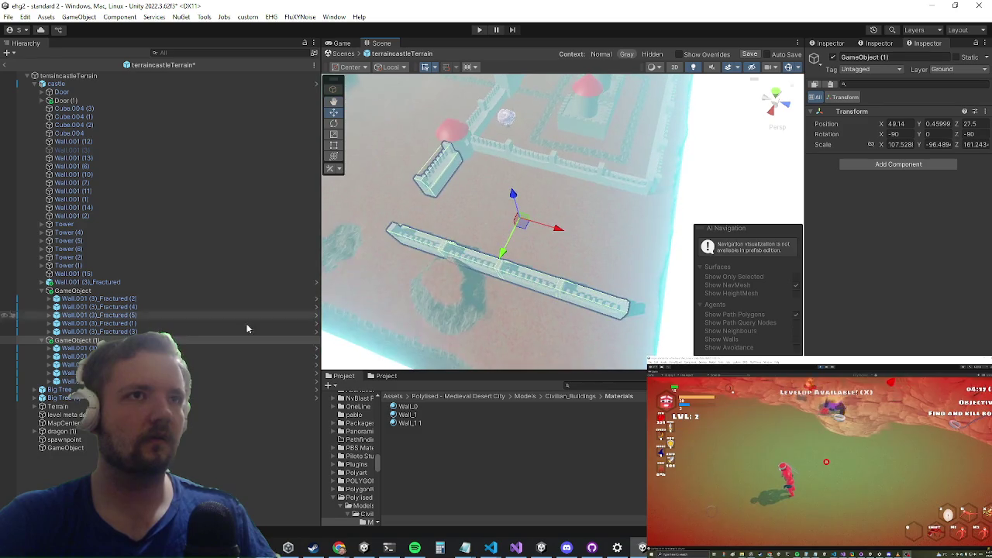
Step: Delete one wall piece from the duplicate group GameObject (1)
{"action": "left_click", "coordinate": [473, 260]}
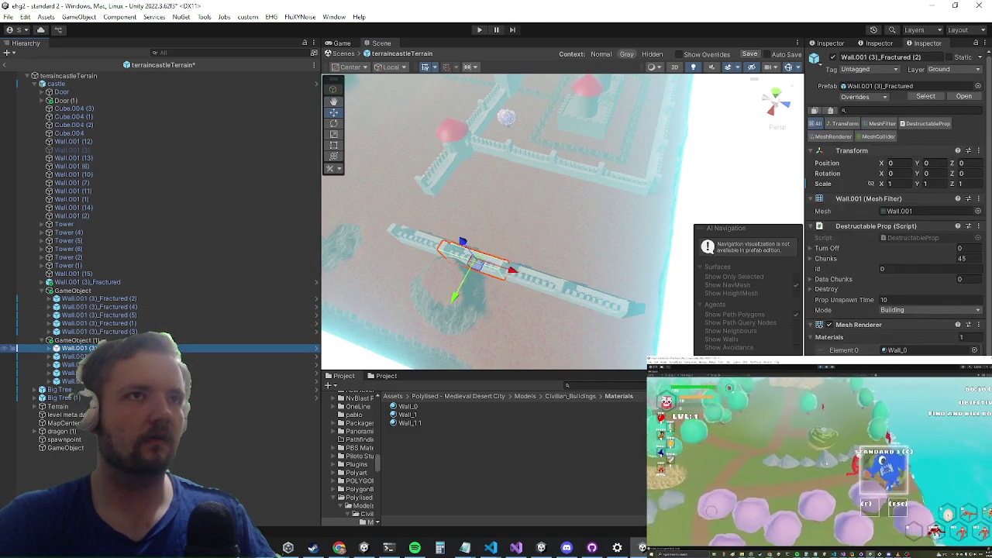
{"action": "left_click", "coordinate": [256, 381]}
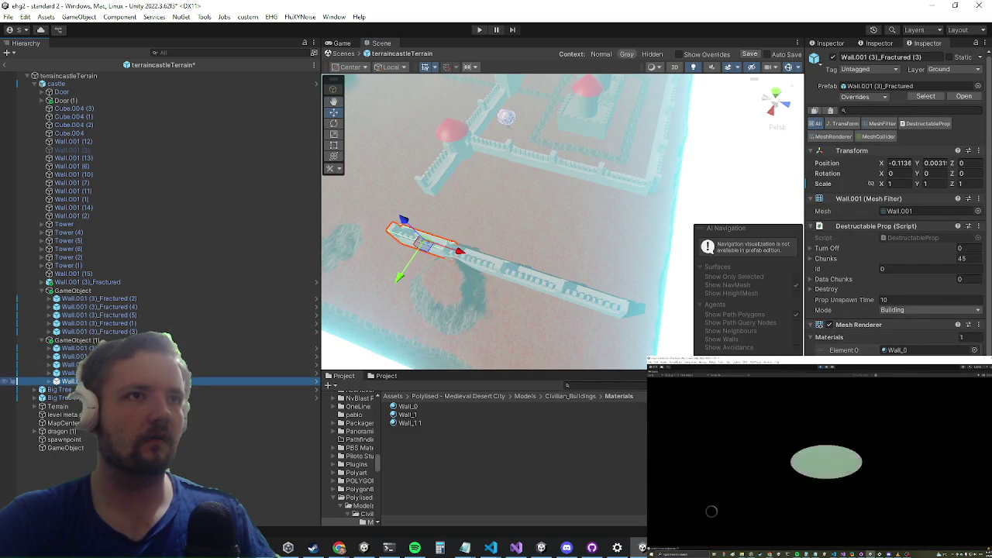
{"action": "key", "text": "Up"}
{"action": "key", "text": "Up"}
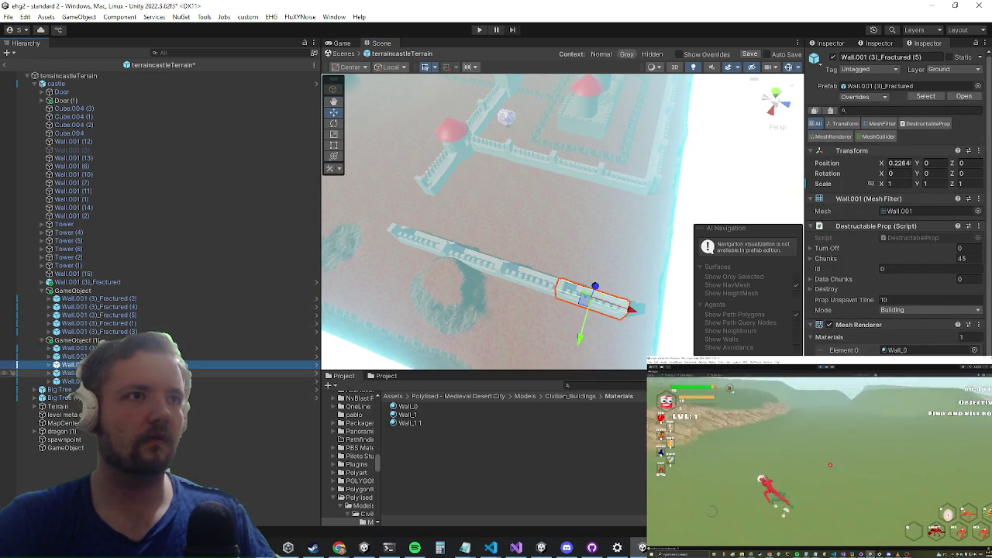
{"action": "key", "text": "Down"}
{"action": "right_click", "coordinate": [113, 372]}
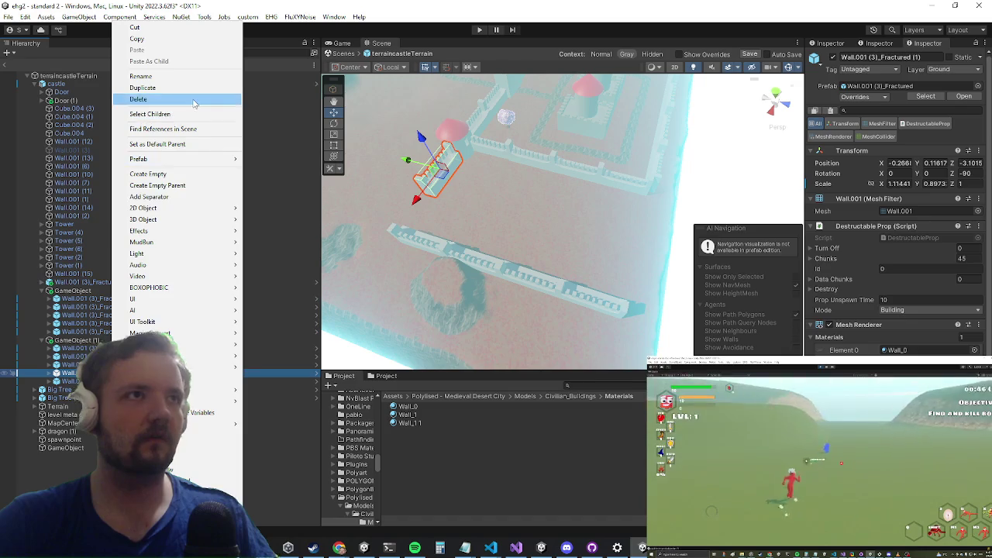
{"action": "left_click", "coordinate": [195, 98]}
Step: Take Wall.001 (3)_Fractured (1) out of GameObject, leaving four pieces
{"action": "left_click", "coordinate": [110, 316]}
{"action": "left_click", "coordinate": [122, 309]}
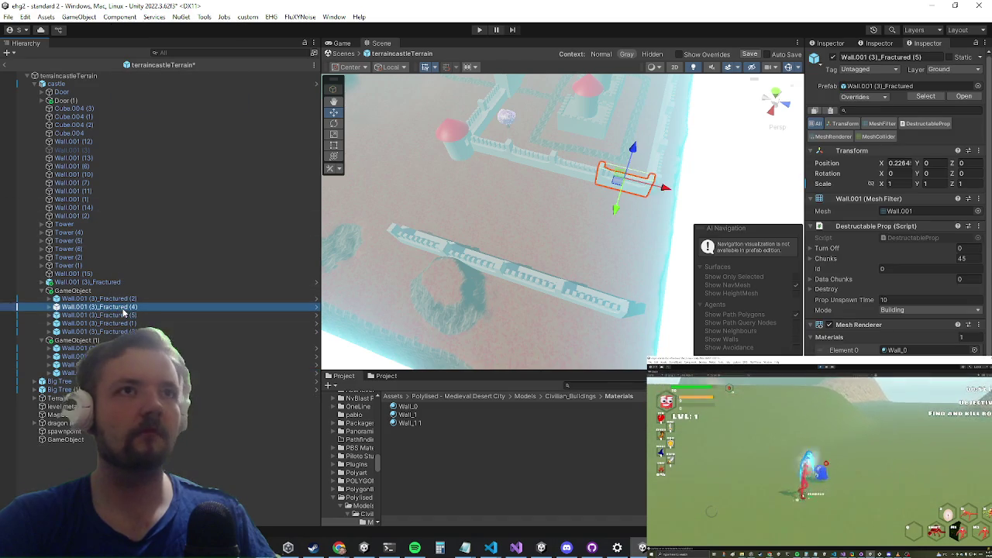
{"action": "key", "text": "Down"}
{"action": "key", "text": "Down"}
{"action": "key", "text": "Down"}
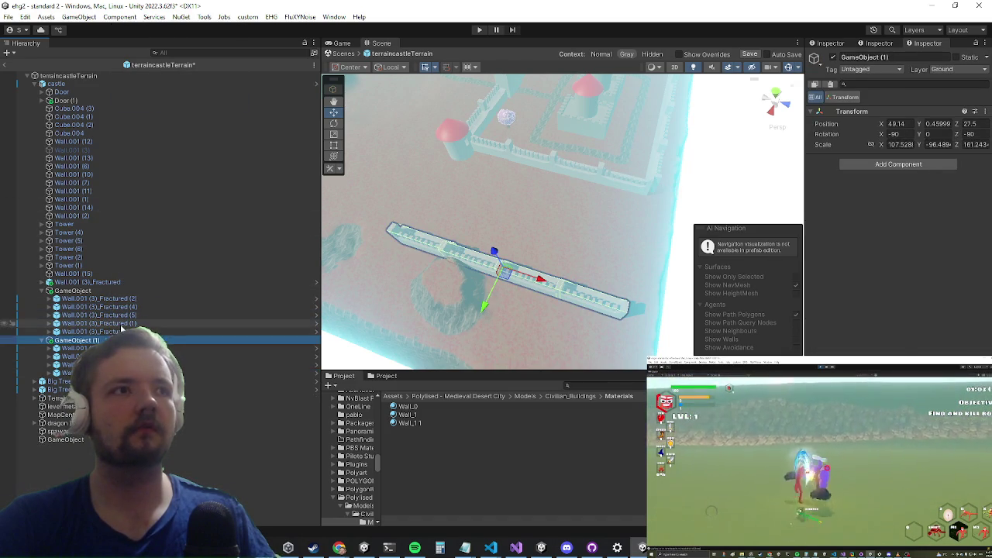
{"action": "left_click", "coordinate": [121, 325]}
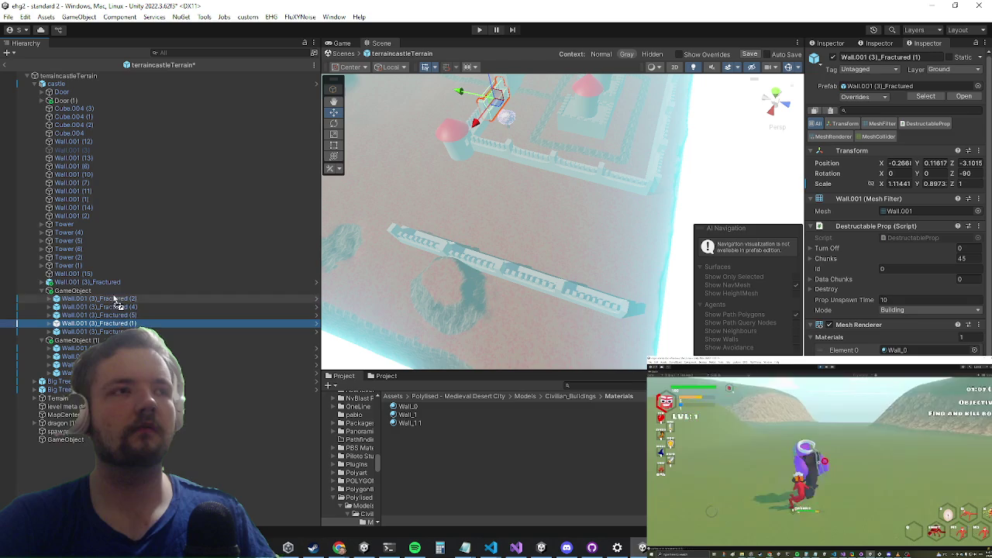
{"action": "left_click_drag", "start_coordinate": [107, 291], "coordinate": [107, 288]}
{"action": "left_click", "coordinate": [74, 299]}
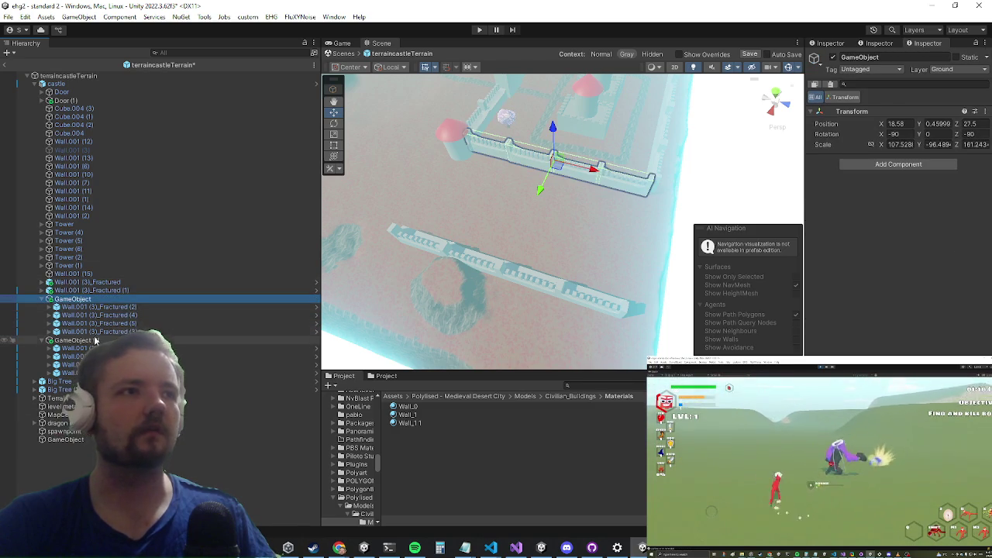
Step: Rotate GameObject (1) about 90 degrees and bring it up to the castle
{"action": "left_click", "coordinate": [131, 341]}
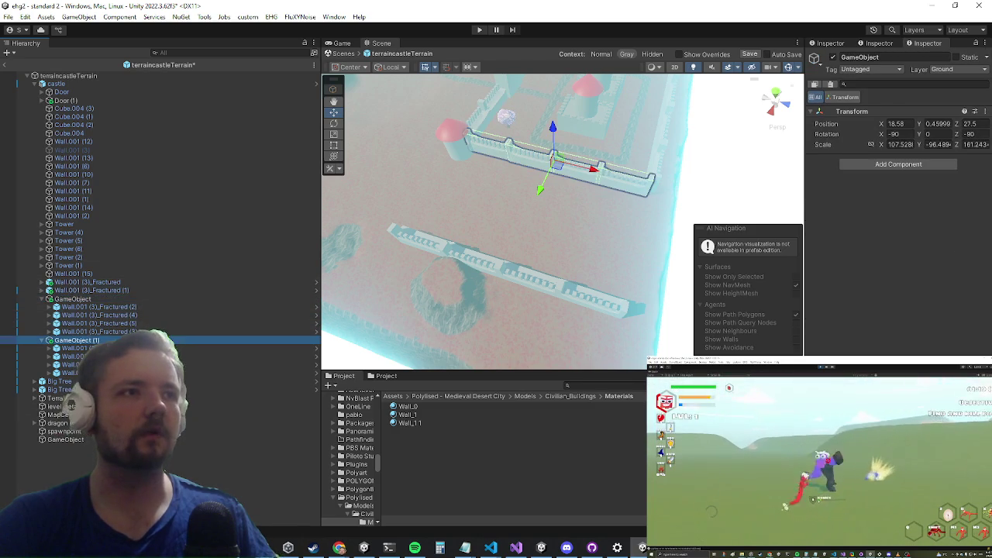
{"action": "left_click", "coordinate": [334, 123]}
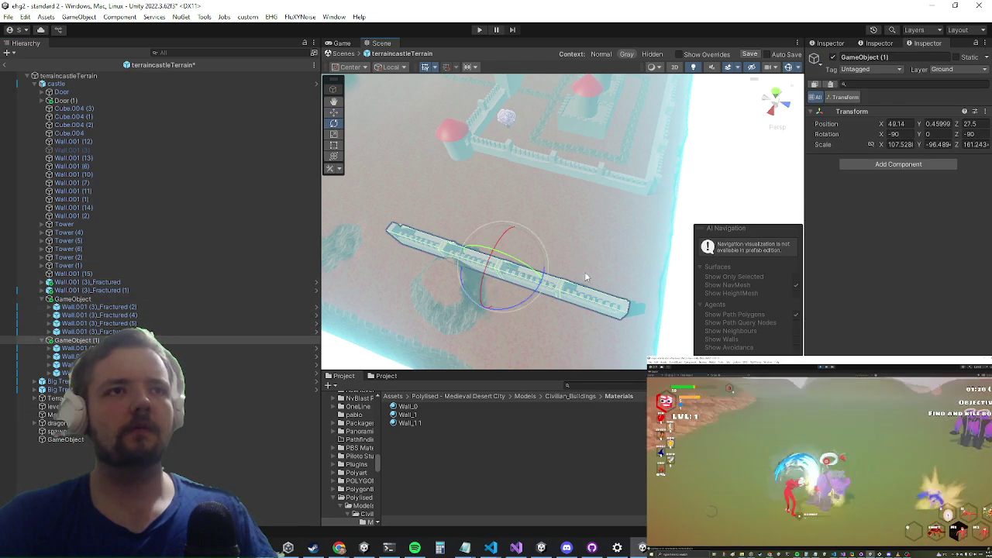
{"action": "mouse_move", "coordinate": [523, 302]}
{"action": "left_mouse_down"}
{"action": "mouse_move", "coordinate": [596, 203]}
{"action": "mouse_move", "coordinate": [597, 132]}
{"action": "left_mouse_up"}
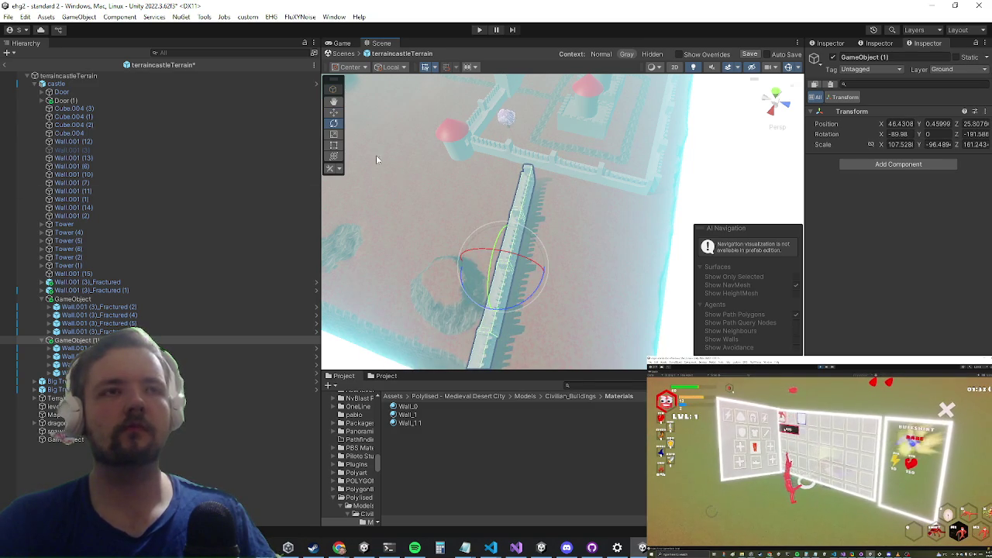
{"action": "mouse_move", "coordinate": [550, 271]}
{"action": "left_mouse_down"}
{"action": "mouse_move", "coordinate": [620, 277]}
{"action": "mouse_move", "coordinate": [612, 268]}
{"action": "left_mouse_up"}
{"action": "mouse_move", "coordinate": [423, 293]}
{"action": "left_mouse_down"}
{"action": "mouse_move", "coordinate": [521, 169]}
{"action": "mouse_move", "coordinate": [549, 168]}
{"action": "mouse_move", "coordinate": [598, 203]}
{"action": "mouse_move", "coordinate": [488, 223]}
{"action": "left_mouse_up"}
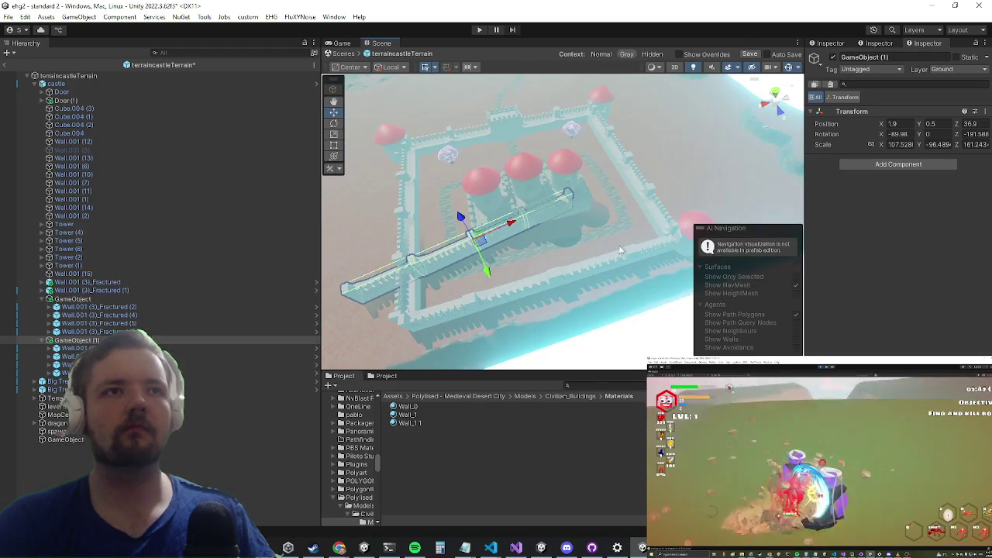
Step: Set GameObject (1)'s rotation to X -90 and Z -180 in the Inspector
{"action": "left_click", "coordinate": [974, 135]}
{"action": "type", "text": "-"}
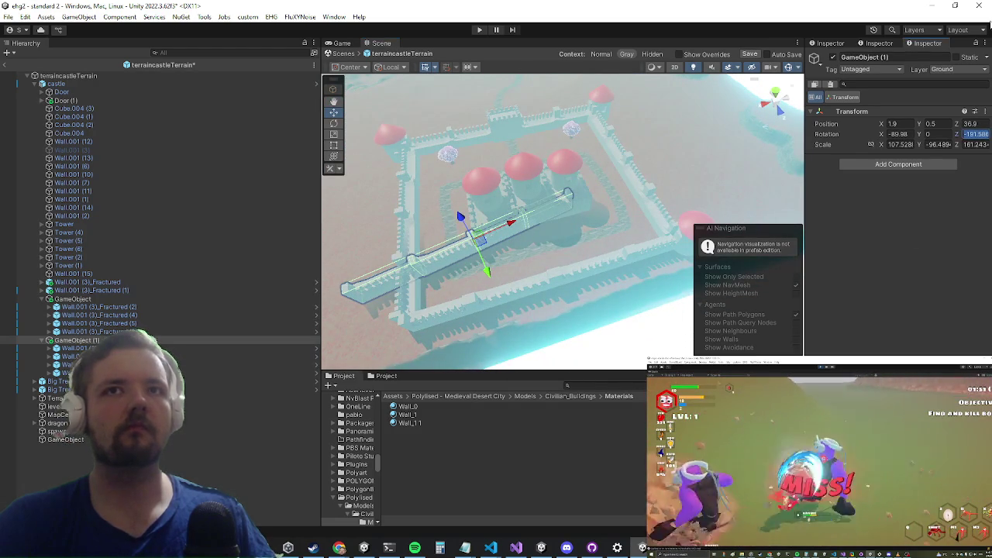
{"action": "type", "text": "180"}
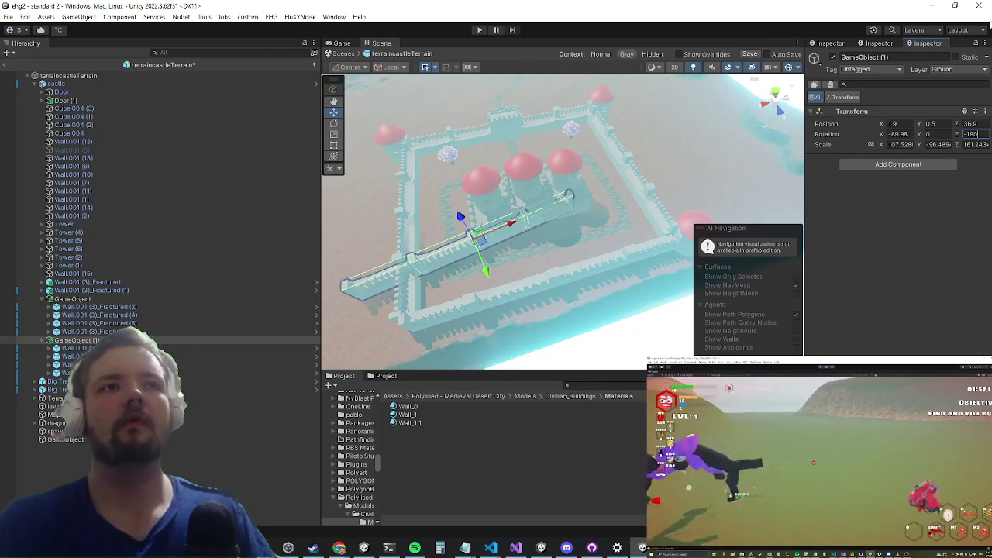
{"action": "left_click", "coordinate": [928, 134]}
{"action": "left_click", "coordinate": [897, 134]}
{"action": "type", "text": "-90"}
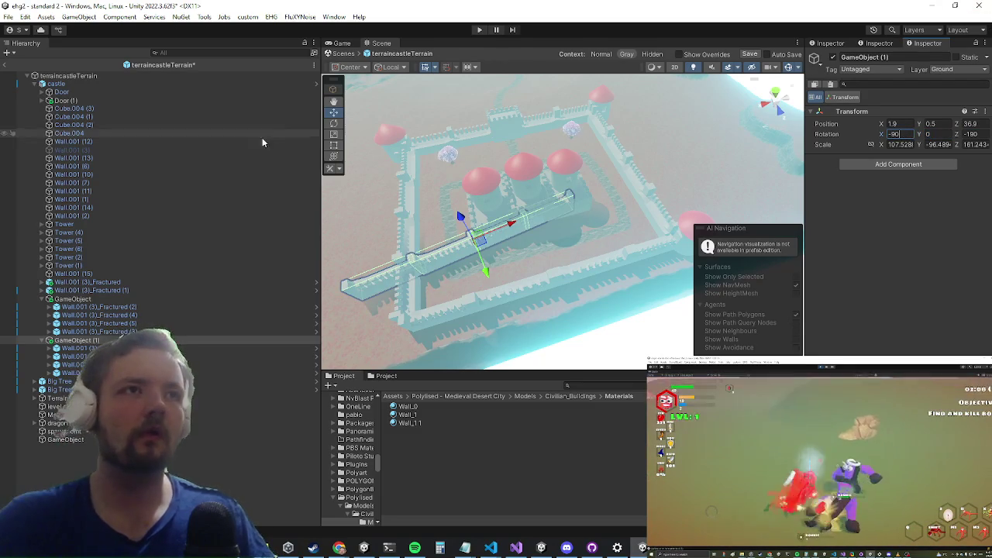
{"action": "key", "text": "Return"}
Step: Slide GameObject (1) along the castle's front wall to about X -12.1, Z 47.4
{"action": "key", "text": "e"}
{"action": "left_click_drag", "start_coordinate": [510, 258], "coordinate": [505, 271]}
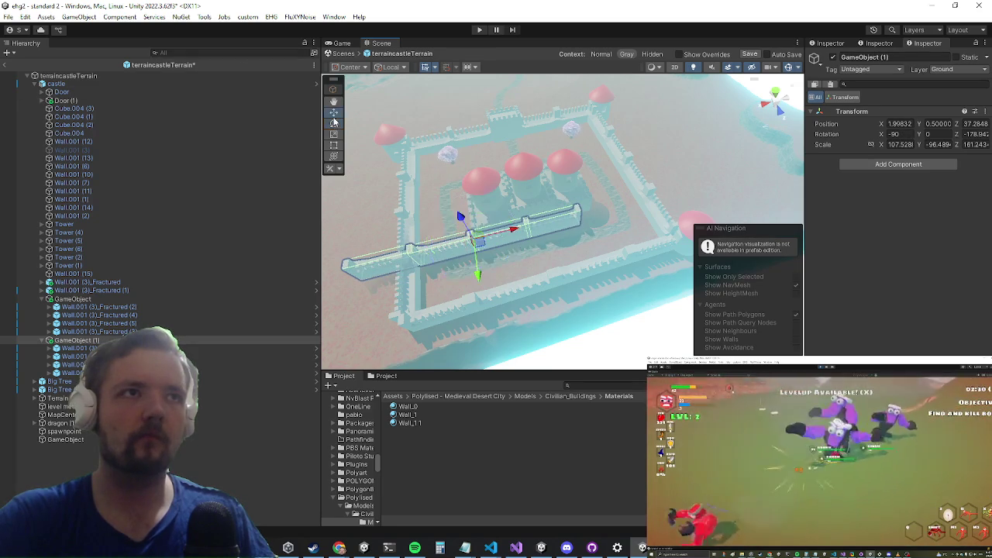
{"action": "left_click_drag", "start_coordinate": [482, 275], "coordinate": [507, 334]}
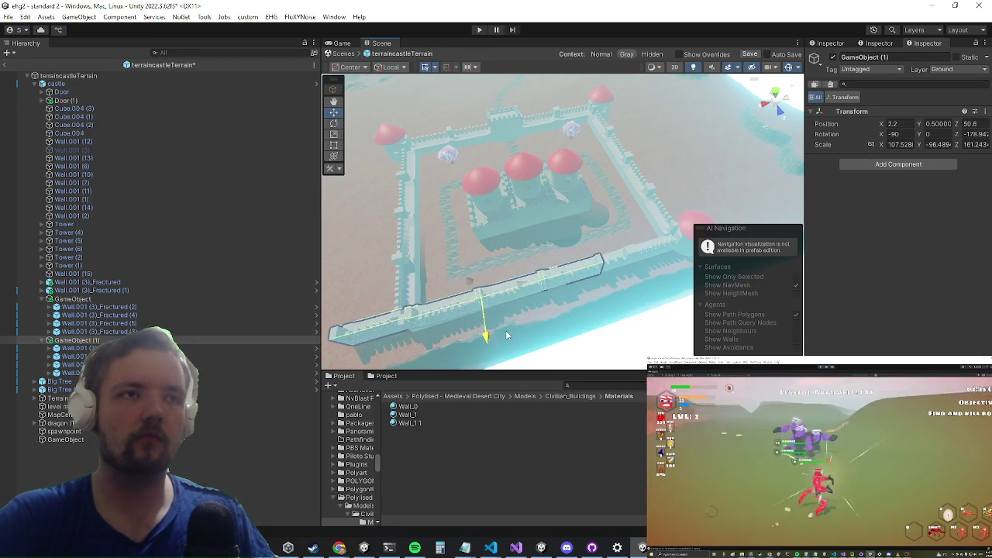
{"action": "left_click_drag", "start_coordinate": [486, 299], "coordinate": [587, 278]}
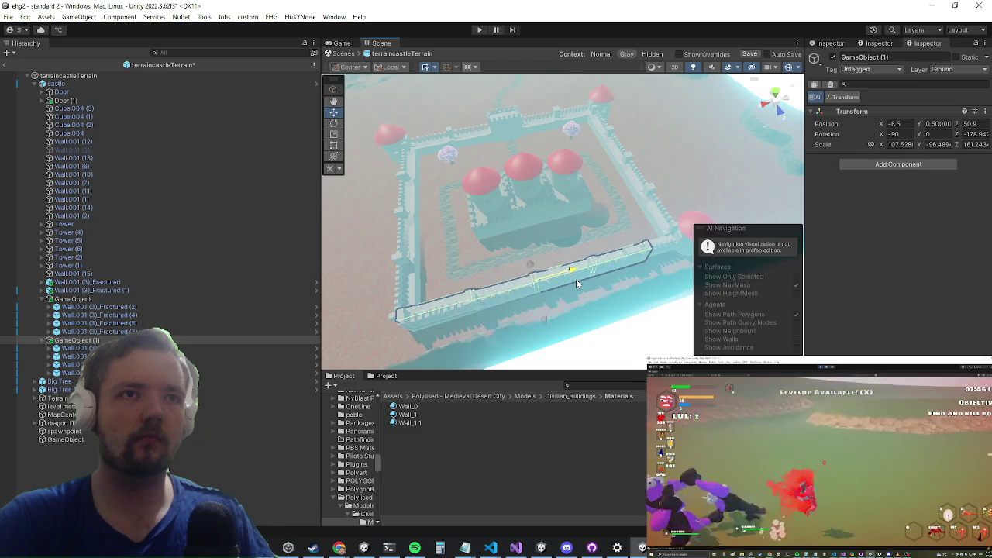
{"action": "left_click_drag", "start_coordinate": [576, 279], "coordinate": [576, 279]}
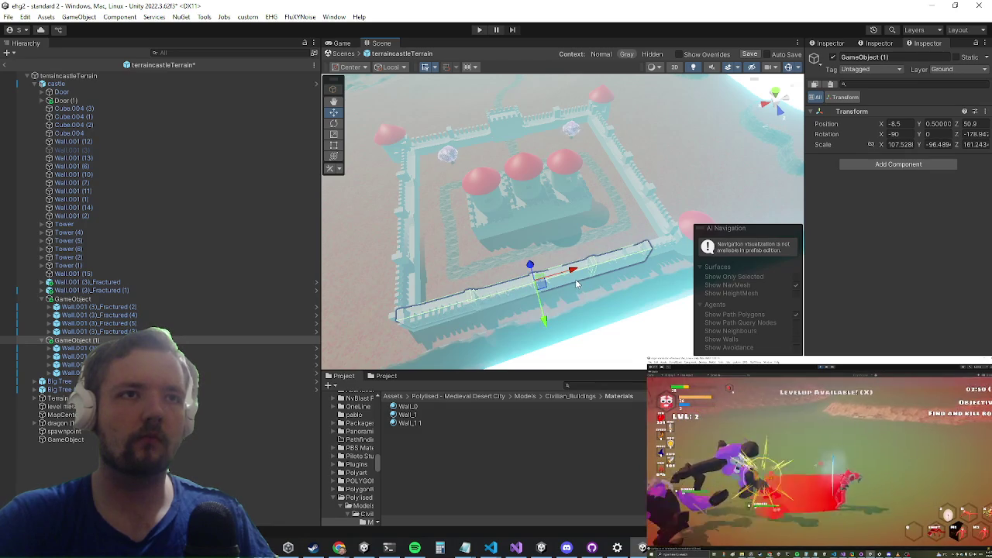
{"action": "scroll", "coordinate": [542, 232], "scroll_direction": "up", "scroll_amount": 3}
{"action": "left_click_drag", "start_coordinate": [537, 209], "coordinate": [553, 211]}
{"action": "left_click_drag", "start_coordinate": [526, 248], "coordinate": [521, 236]}
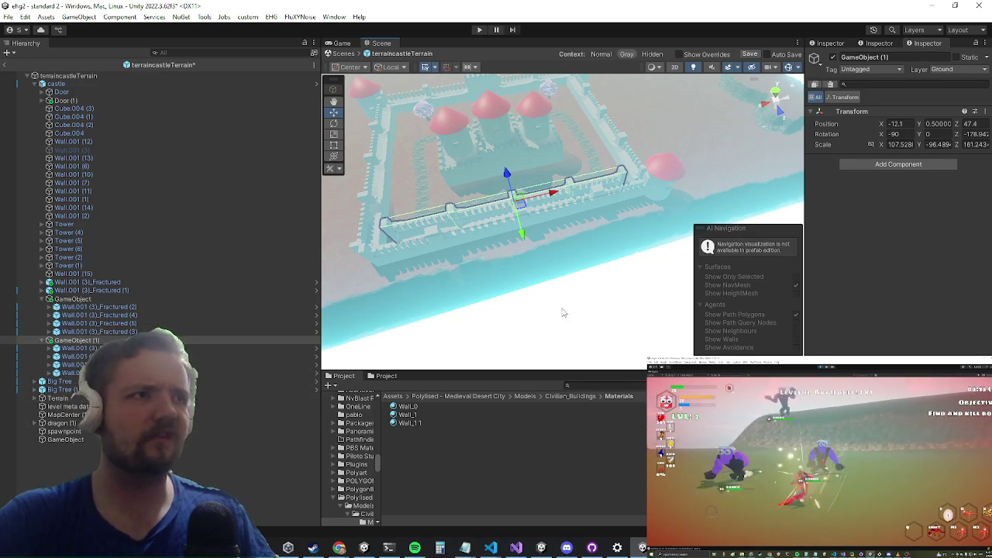
{"action": "scroll", "coordinate": [402, 316], "scroll_direction": "up", "scroll_amount": 3}
{"action": "left_click_drag", "start_coordinate": [445, 275], "coordinate": [466, 283]}
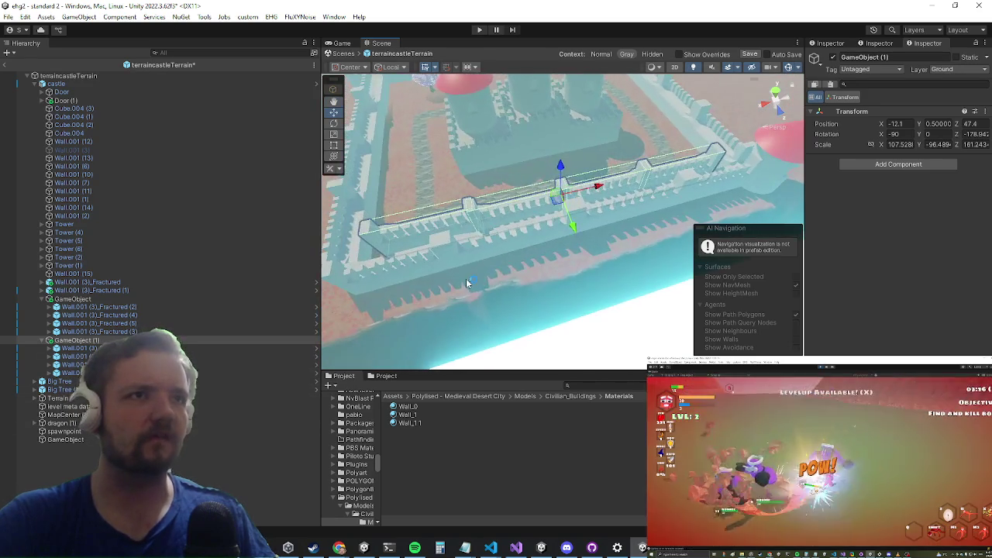
{"action": "left_click", "coordinate": [416, 262]}
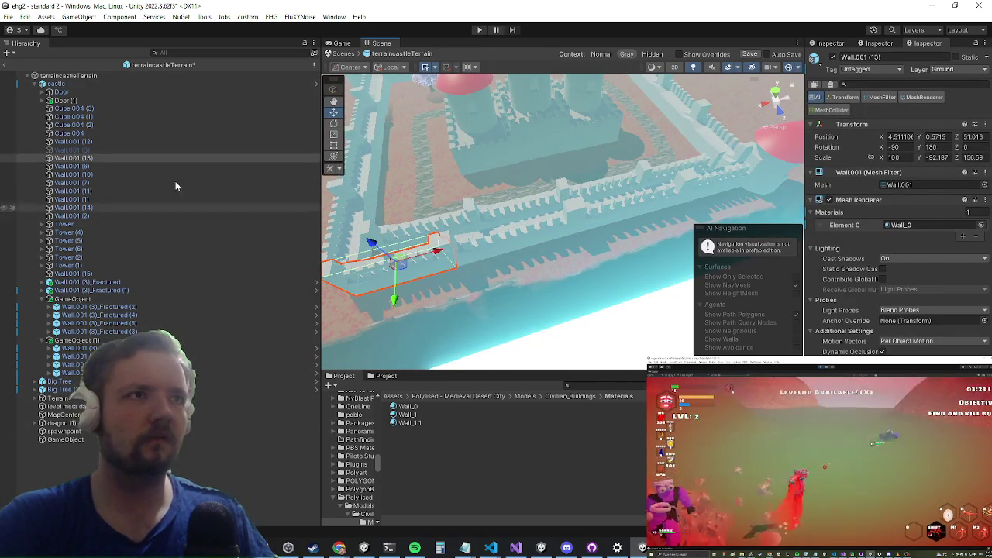
Step: Select old plain walls Wall.001 (12), (13), (14) and (15) and delete them together
{"action": "left_click", "coordinate": [611, 229], "text": "shift"}
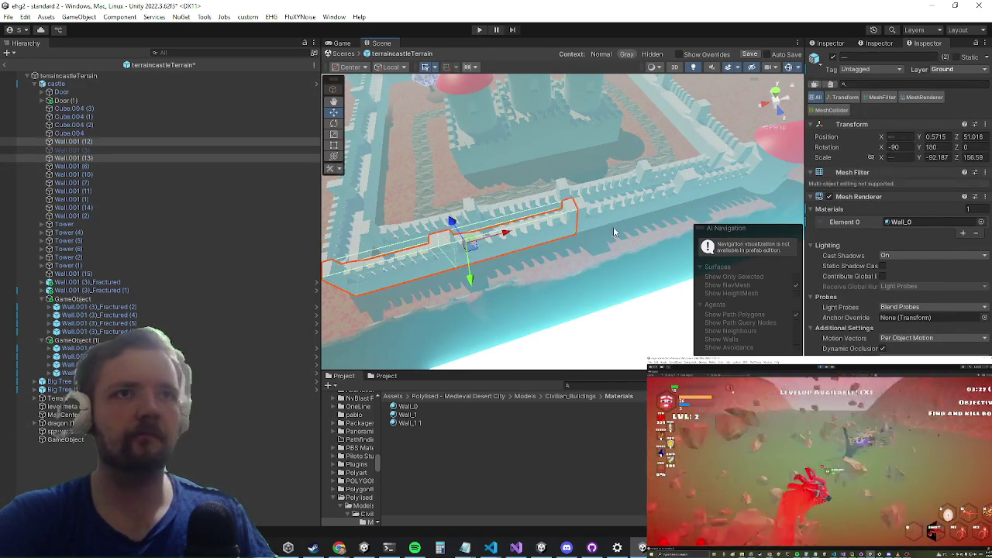
{"action": "left_click", "coordinate": [620, 211], "text": "shift"}
{"action": "left_click", "coordinate": [640, 187], "text": "shift"}
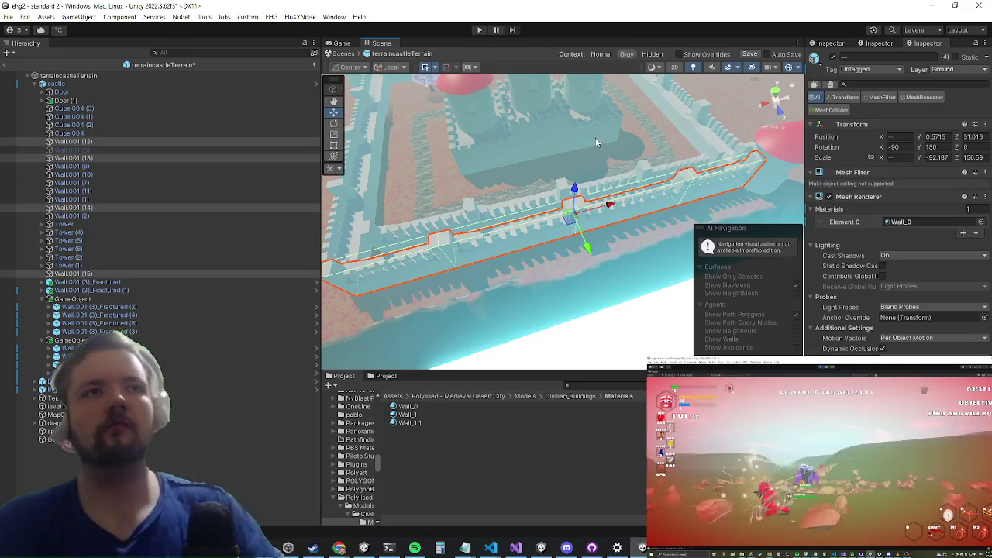
{"action": "key", "text": "Delete"}
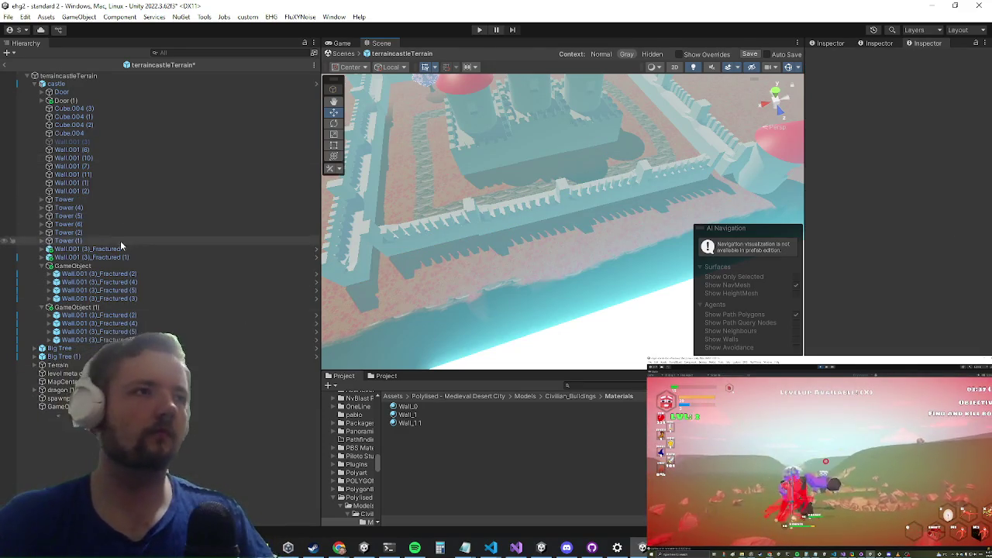
{"action": "left_click", "coordinate": [446, 230]}
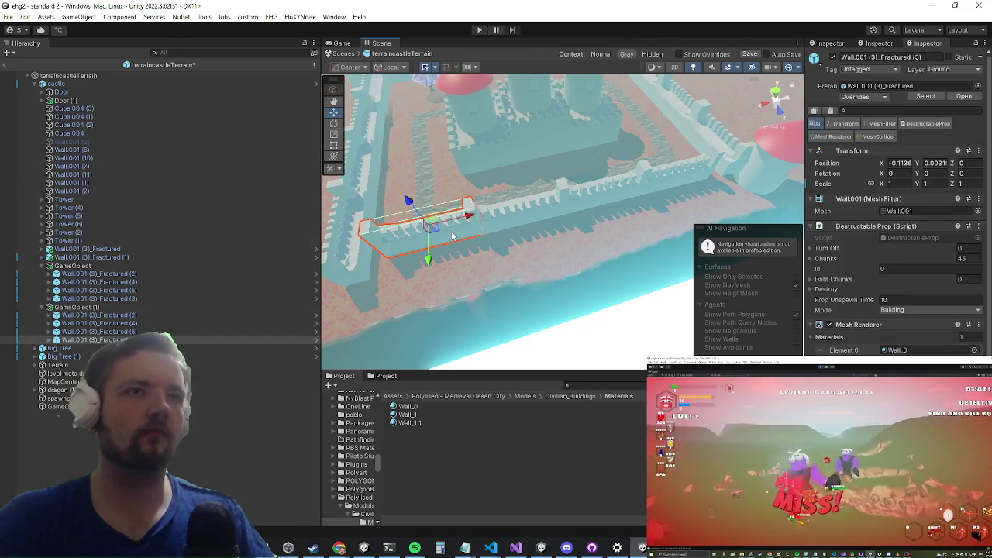
Step: Move the GameObject (1) wall group to X -8.51, Z 51.93 in line with the castle wall
{"action": "left_click", "coordinate": [77, 308]}
{"action": "mouse_move", "coordinate": [577, 226]}
{"action": "left_mouse_down"}
{"action": "mouse_move", "coordinate": [603, 243]}
{"action": "mouse_move", "coordinate": [660, 183]}
{"action": "mouse_move", "coordinate": [664, 155]}
{"action": "mouse_move", "coordinate": [654, 165]}
{"action": "mouse_move", "coordinate": [634, 135]}
{"action": "left_mouse_up"}
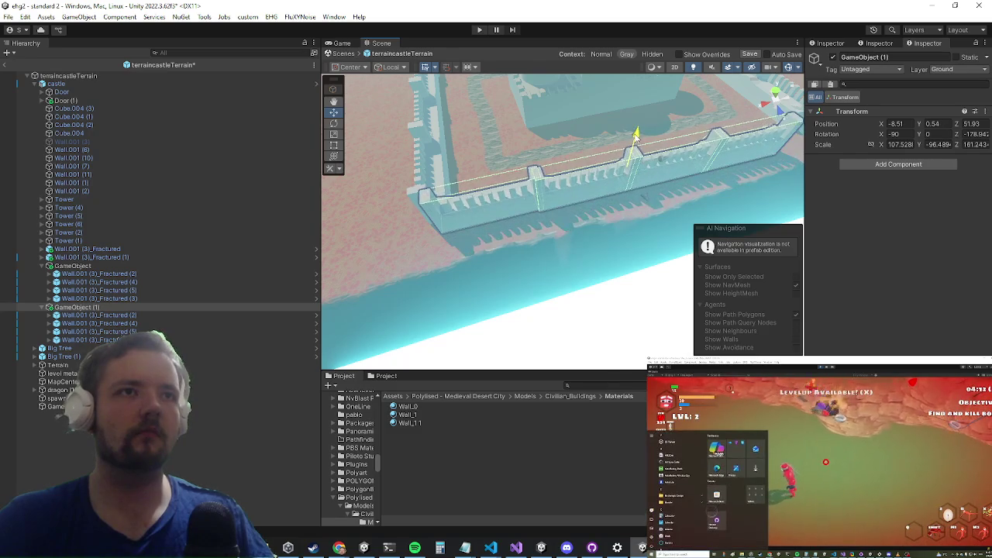
{"action": "mouse_move", "coordinate": [688, 162]}
{"action": "left_mouse_down"}
{"action": "mouse_move", "coordinate": [656, 214]}
{"action": "mouse_move", "coordinate": [507, 132]}
{"action": "mouse_move", "coordinate": [414, 222]}
{"action": "mouse_move", "coordinate": [459, 210]}
{"action": "mouse_move", "coordinate": [533, 166]}
{"action": "left_mouse_up"}
Step: Nudge the Wall.001 (3)_Fractured (6) piece sideways along its X axis
{"action": "left_click", "coordinate": [528, 208]}
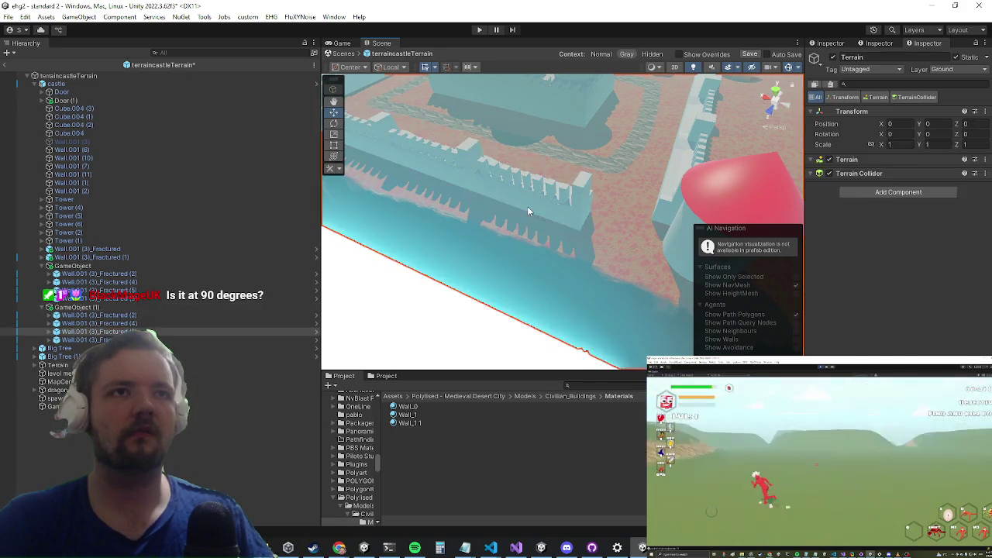
{"action": "left_click_drag", "start_coordinate": [564, 196], "coordinate": [690, 236]}
{"action": "scroll", "coordinate": [620, 194], "scroll_direction": "up", "scroll_amount": 3}
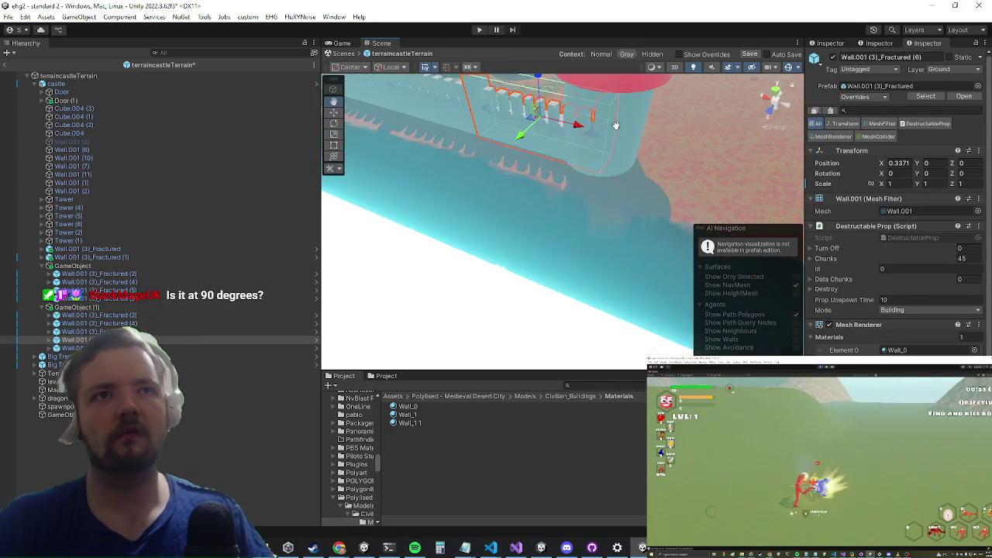
{"action": "scroll", "coordinate": [620, 194], "scroll_direction": "down", "scroll_amount": 3}
{"action": "scroll", "coordinate": [620, 194], "scroll_direction": "up", "scroll_amount": 3}
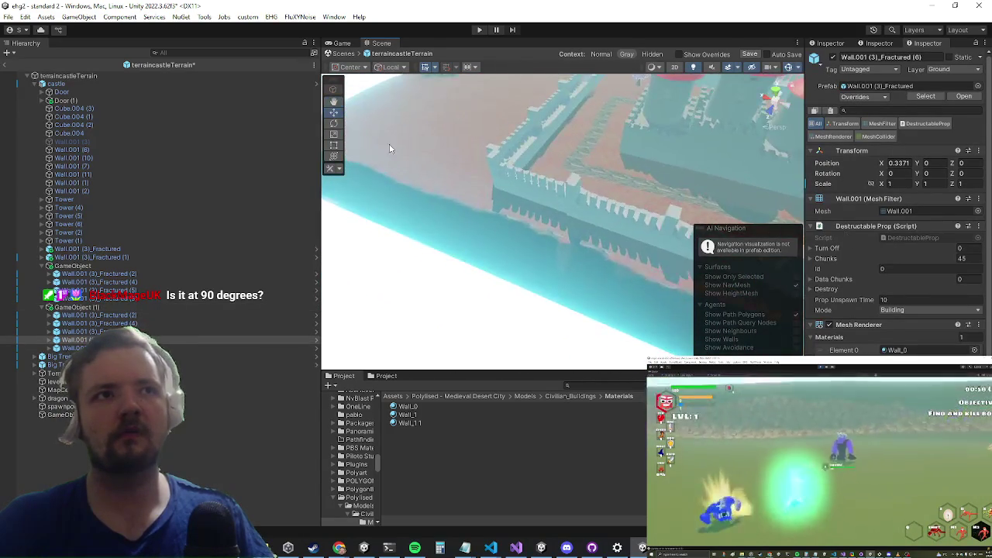
{"action": "scroll", "coordinate": [611, 217], "scroll_direction": "down", "scroll_amount": 5}
{"action": "left_click_drag", "start_coordinate": [611, 221], "coordinate": [542, 201]}
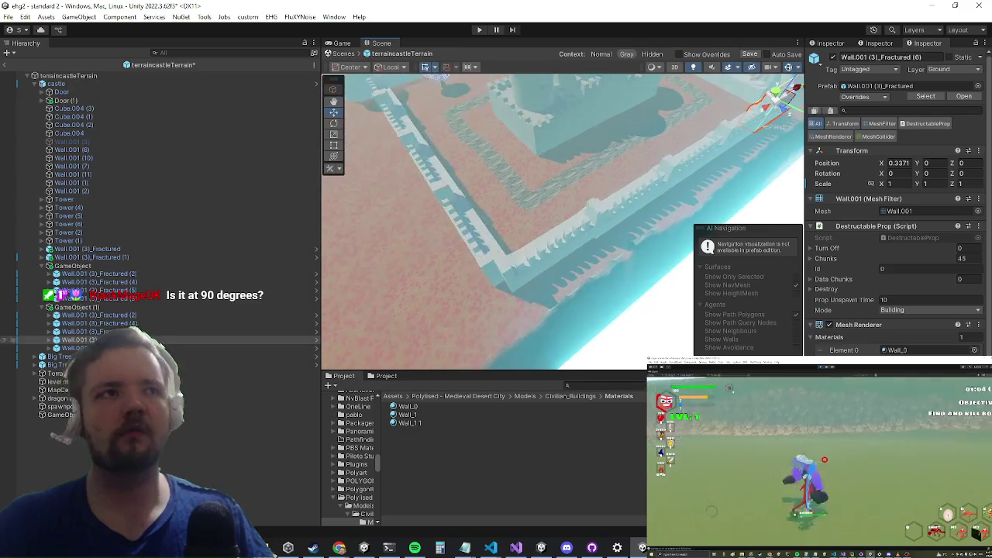
{"action": "double_click", "coordinate": [78, 307]}
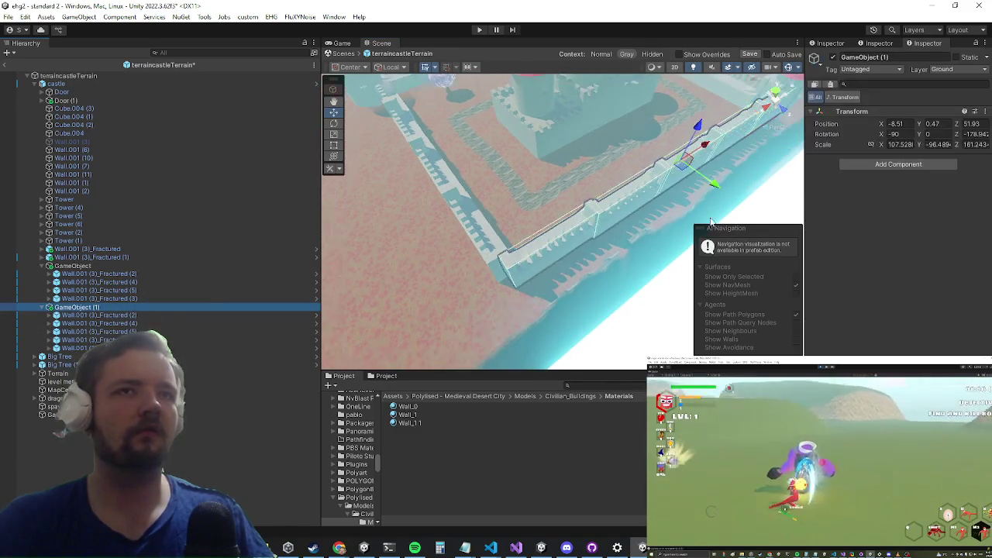
Step: Give GameObject (1) Rotation Z -180 and shift it to X -9.03, Z 51.91
{"action": "left_click_drag", "start_coordinate": [657, 165], "coordinate": [654, 169]}
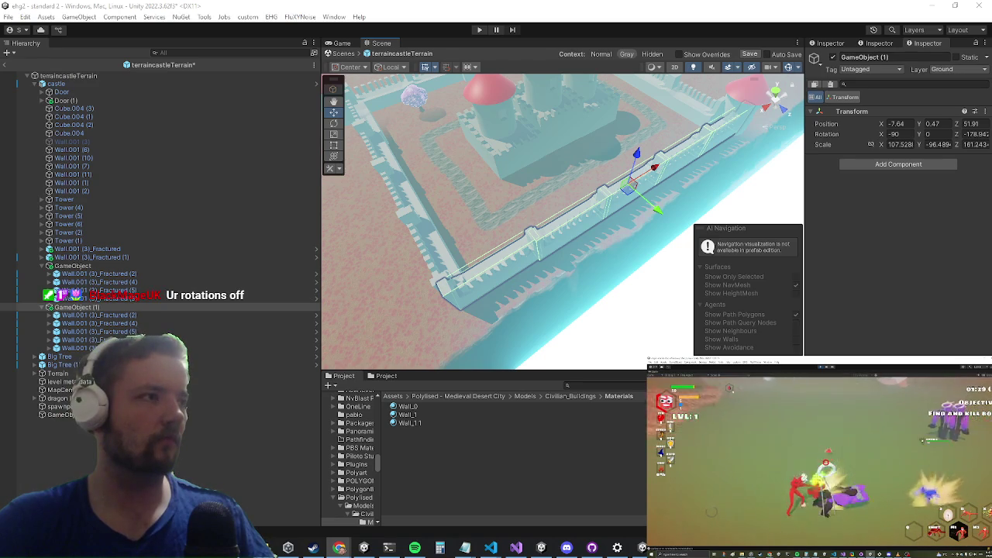
{"action": "left_click", "coordinate": [975, 134]}
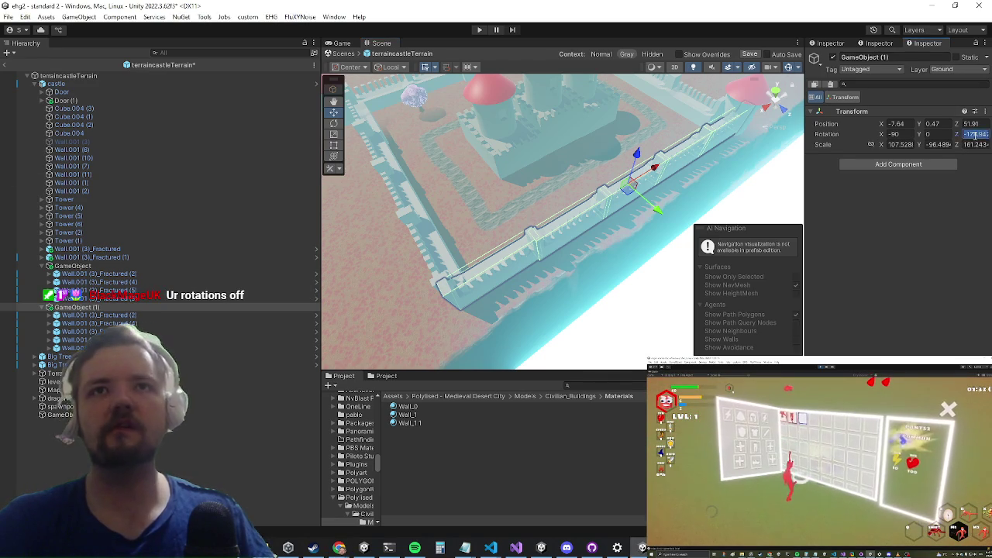
{"action": "type", "text": "-180"}
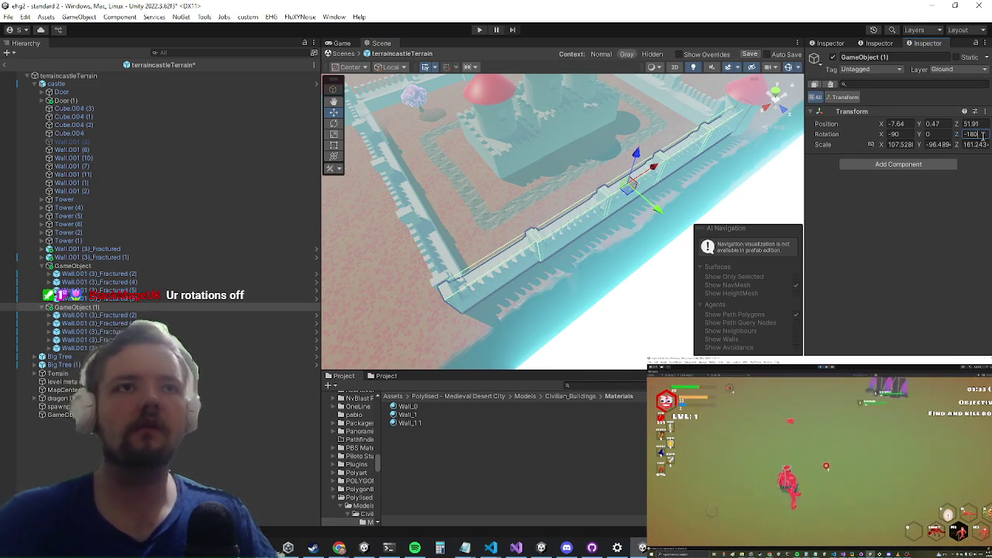
{"action": "mouse_move", "coordinate": [605, 233]}
{"action": "left_mouse_down"}
{"action": "mouse_move", "coordinate": [656, 98]}
{"action": "mouse_move", "coordinate": [625, 91]}
{"action": "mouse_move", "coordinate": [633, 129]}
{"action": "mouse_move", "coordinate": [570, 176]}
{"action": "mouse_move", "coordinate": [577, 172]}
{"action": "left_mouse_up"}
{"action": "scroll", "coordinate": [620, 99], "scroll_direction": "down", "scroll_amount": 3}
{"action": "scroll", "coordinate": [620, 99], "scroll_direction": "down", "scroll_amount": 2}
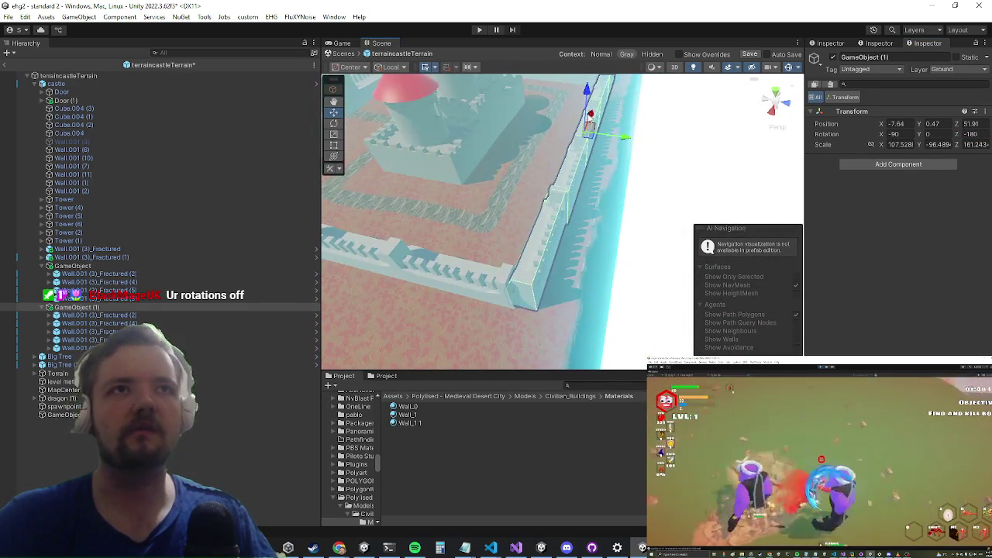
{"action": "mouse_move", "coordinate": [590, 116]}
{"action": "left_mouse_down"}
{"action": "mouse_move", "coordinate": [508, 183]}
{"action": "mouse_move", "coordinate": [453, 182]}
{"action": "mouse_move", "coordinate": [609, 157]}
{"action": "mouse_move", "coordinate": [531, 266]}
{"action": "mouse_move", "coordinate": [524, 258]}
{"action": "left_mouse_up"}
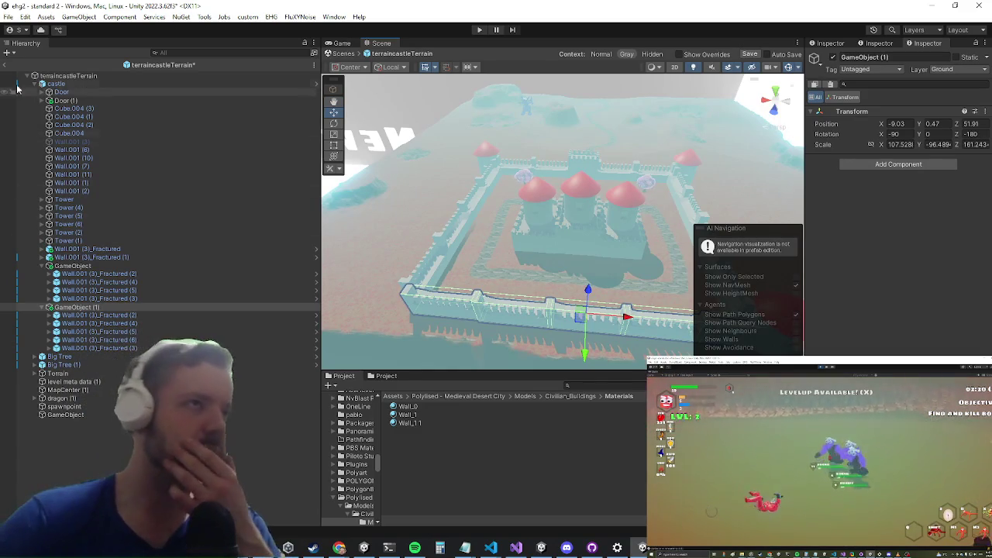
{"action": "left_click", "coordinate": [27, 84]}
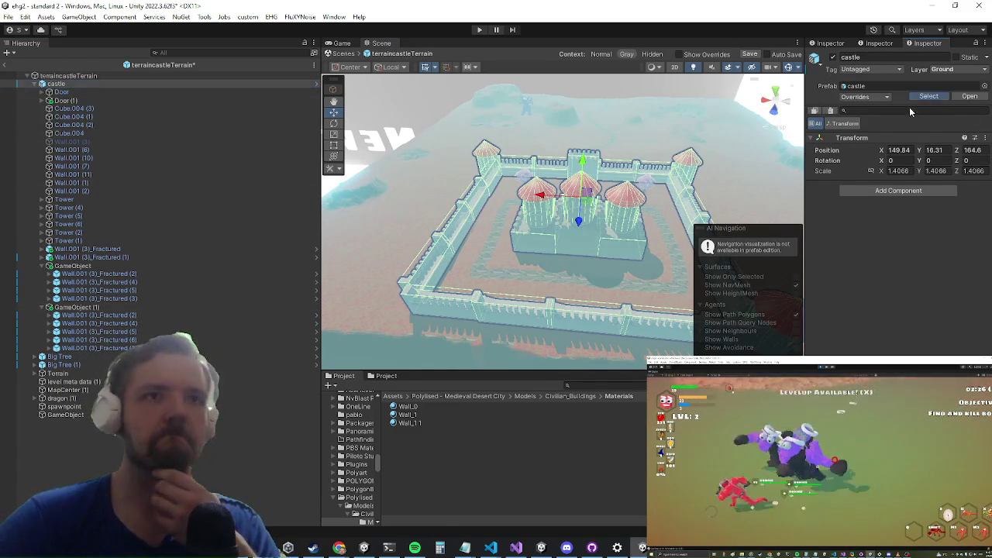
Step: Drag the castle prefab into the scene as castle (1) and frame it
{"action": "left_click", "coordinate": [929, 97]}
{"action": "mouse_move", "coordinate": [405, 465]}
{"action": "left_mouse_down"}
{"action": "mouse_move", "coordinate": [390, 147]}
{"action": "mouse_move", "coordinate": [373, 172]}
{"action": "left_mouse_up"}
{"action": "key", "text": "f"}
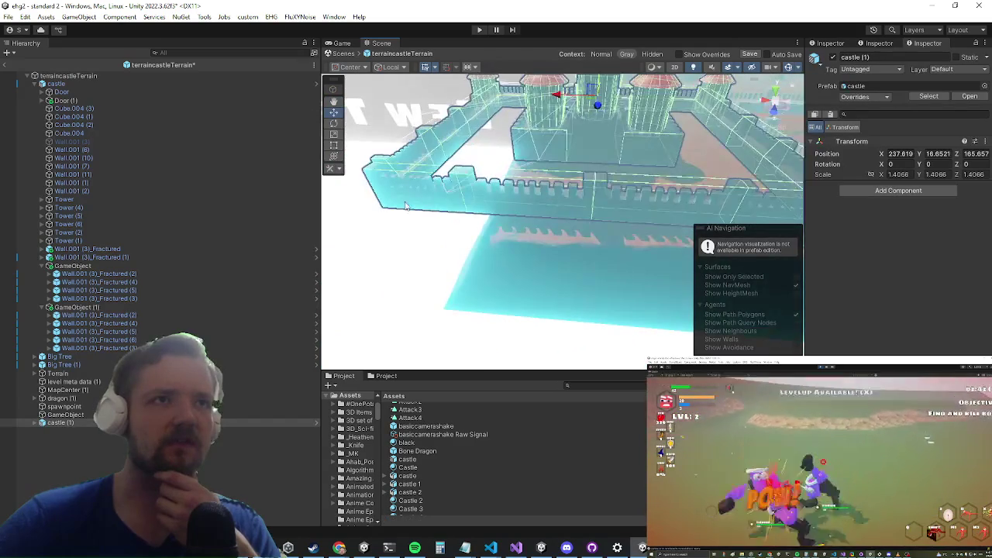
{"action": "mouse_move", "coordinate": [533, 207]}
{"action": "left_mouse_down"}
{"action": "mouse_move", "coordinate": [565, 223]}
{"action": "mouse_move", "coordinate": [629, 177]}
{"action": "mouse_move", "coordinate": [653, 186]}
{"action": "mouse_move", "coordinate": [589, 188]}
{"action": "mouse_move", "coordinate": [503, 217]}
{"action": "left_mouse_up"}
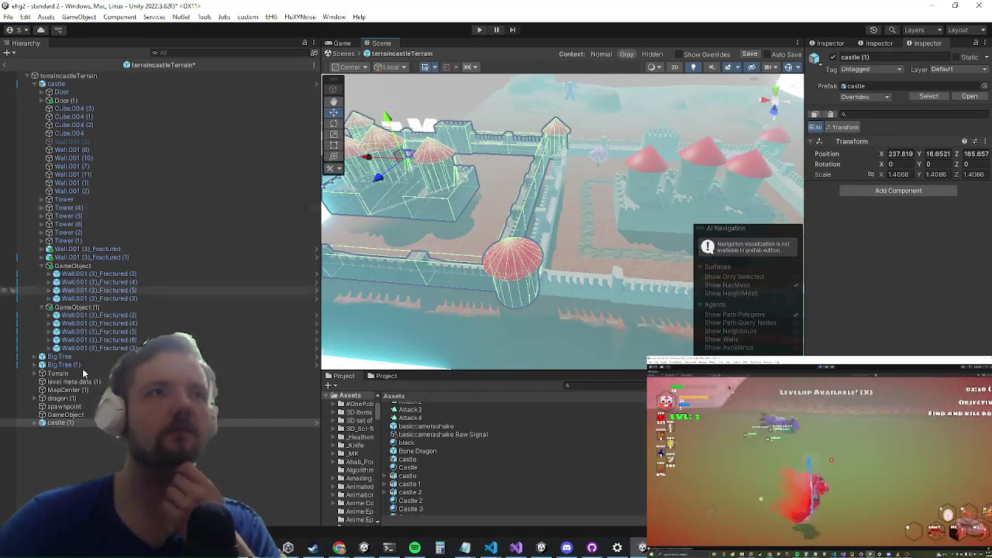
Step: Delete castle (1), then undo with Ctrl+Z to restore it
{"action": "right_click", "coordinate": [75, 424]}
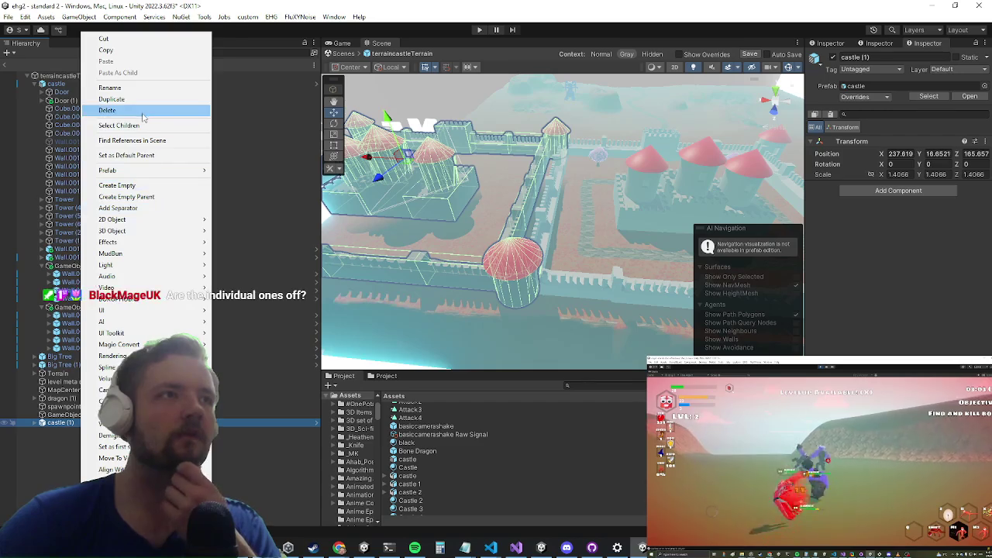
{"action": "left_click", "coordinate": [116, 111]}
{"action": "left_click_drag", "start_coordinate": [549, 195], "coordinate": [496, 326]}
{"action": "mouse_move", "coordinate": [403, 232]}
{"action": "left_mouse_down"}
{"action": "mouse_move", "coordinate": [364, 171]}
{"action": "mouse_move", "coordinate": [541, 117]}
{"action": "mouse_move", "coordinate": [510, 247]}
{"action": "left_mouse_up"}
{"action": "key", "text": "ctrl+z"}
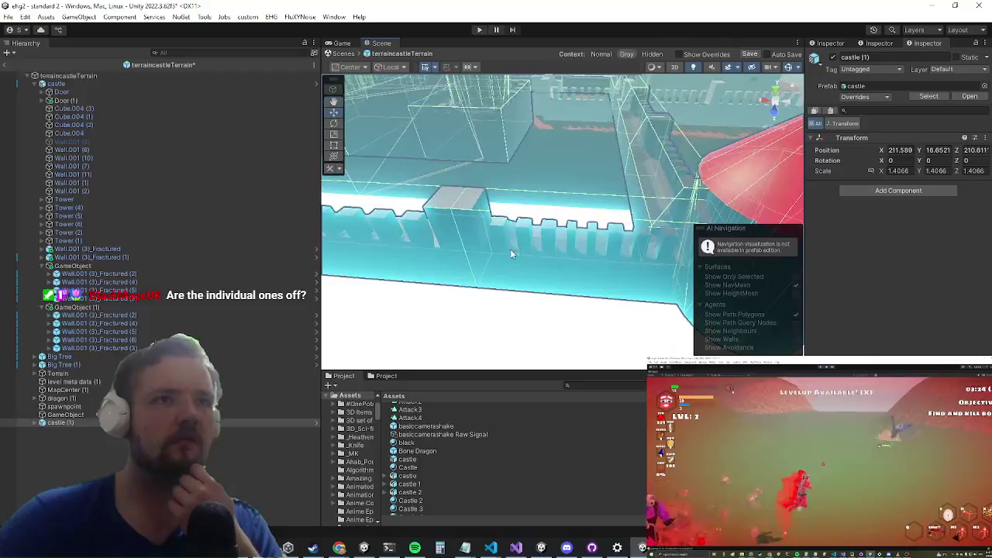
Step: Select the Wall.001 (15) wall and scroll through its Inspector properties
{"action": "left_click", "coordinate": [511, 250]}
{"action": "scroll", "coordinate": [899, 217], "scroll_direction": "down", "scroll_amount": 5}
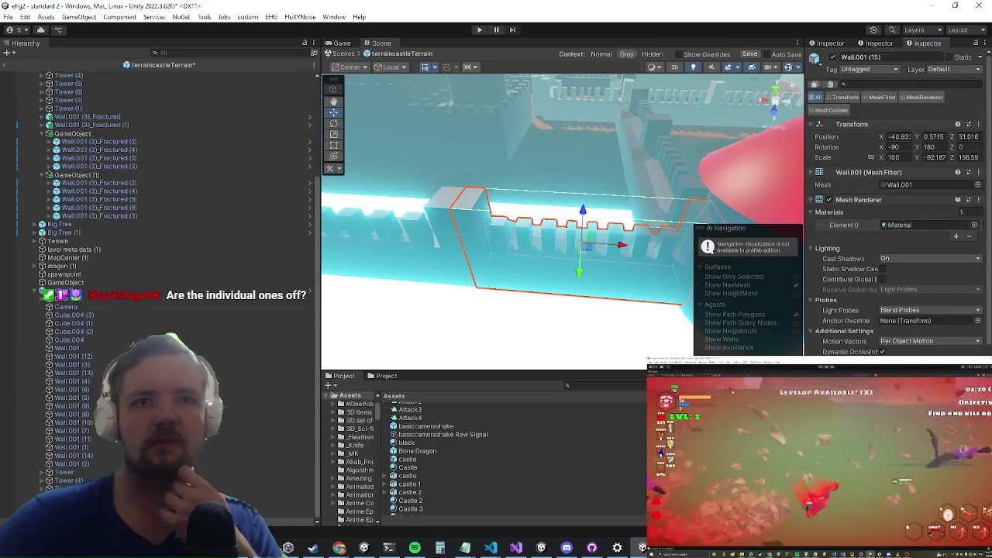
{"action": "scroll", "coordinate": [899, 217], "scroll_direction": "down", "scroll_amount": 4}
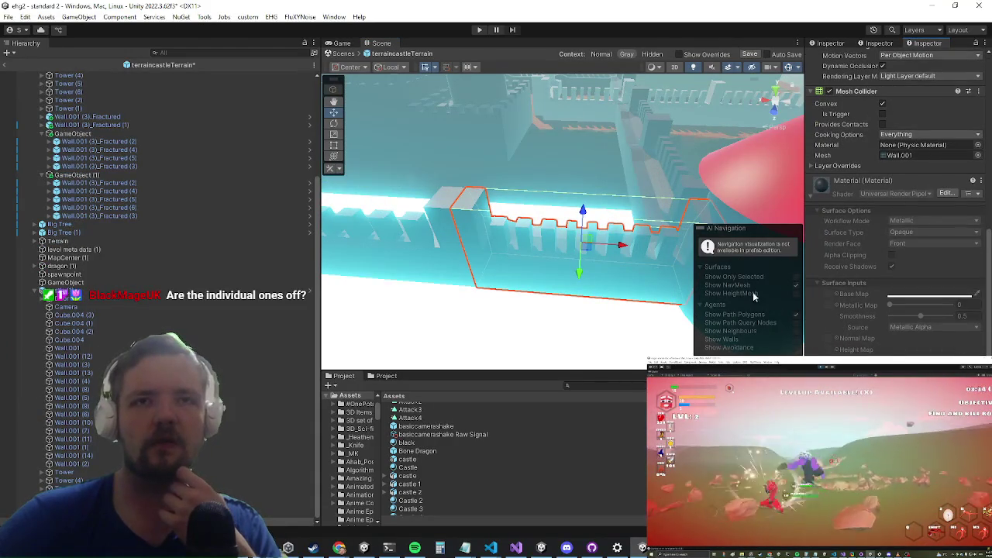
{"action": "scroll", "coordinate": [525, 237], "scroll_direction": "down", "scroll_amount": 5}
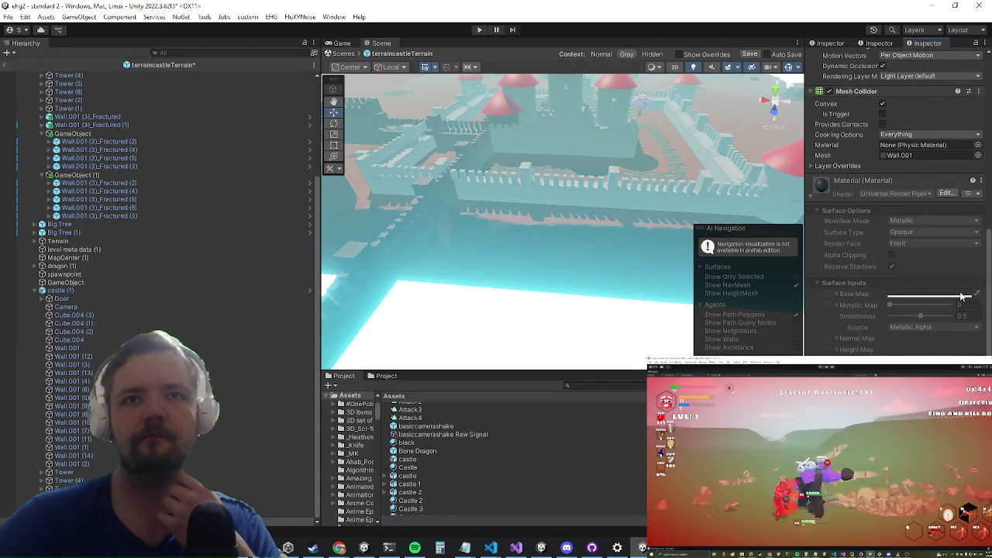
{"action": "scroll", "coordinate": [612, 219], "scroll_direction": "down", "scroll_amount": 4}
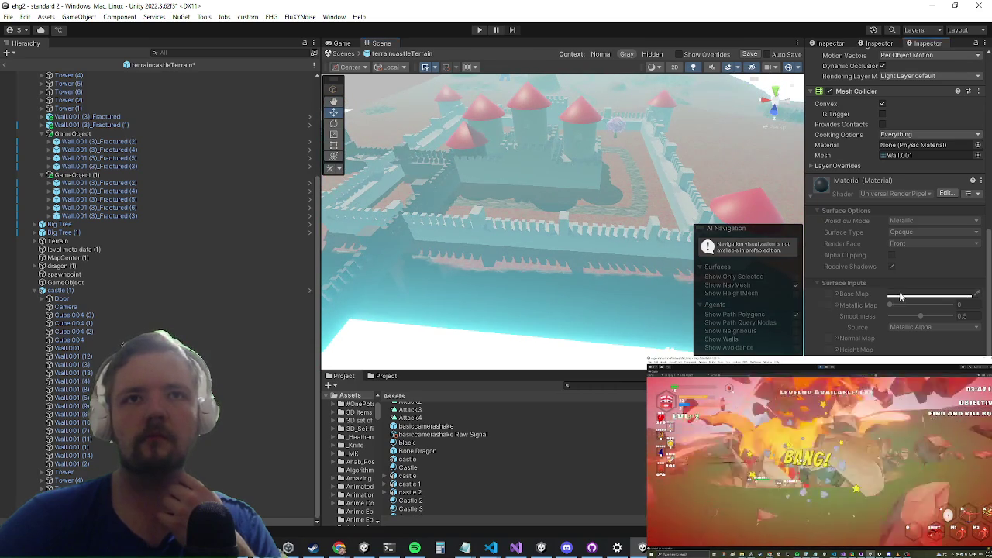
Step: Select the Wall.001 (3)_Fractured (3) piece and look around the nearby walls and tower
{"action": "left_click", "coordinate": [561, 231]}
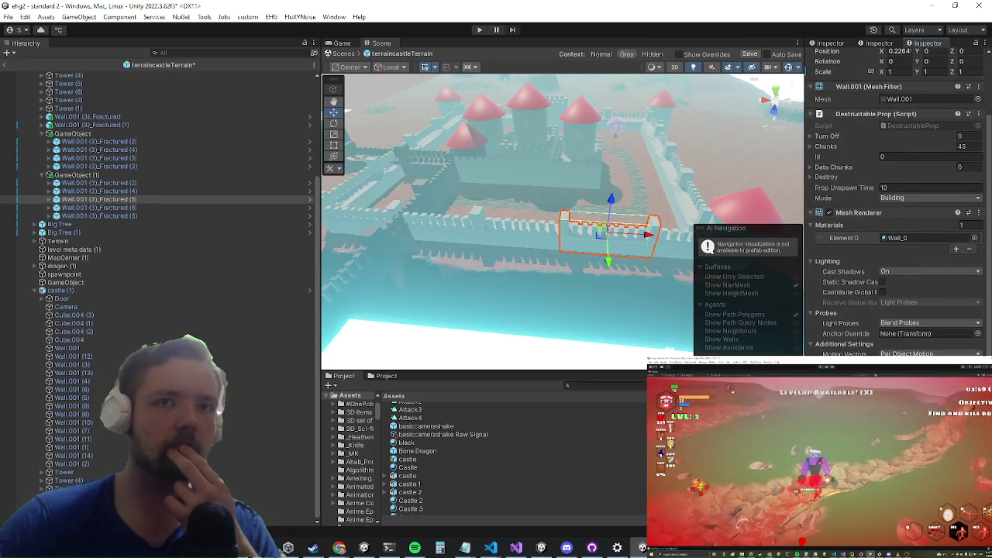
{"action": "scroll", "coordinate": [891, 202], "scroll_direction": "down", "scroll_amount": 5}
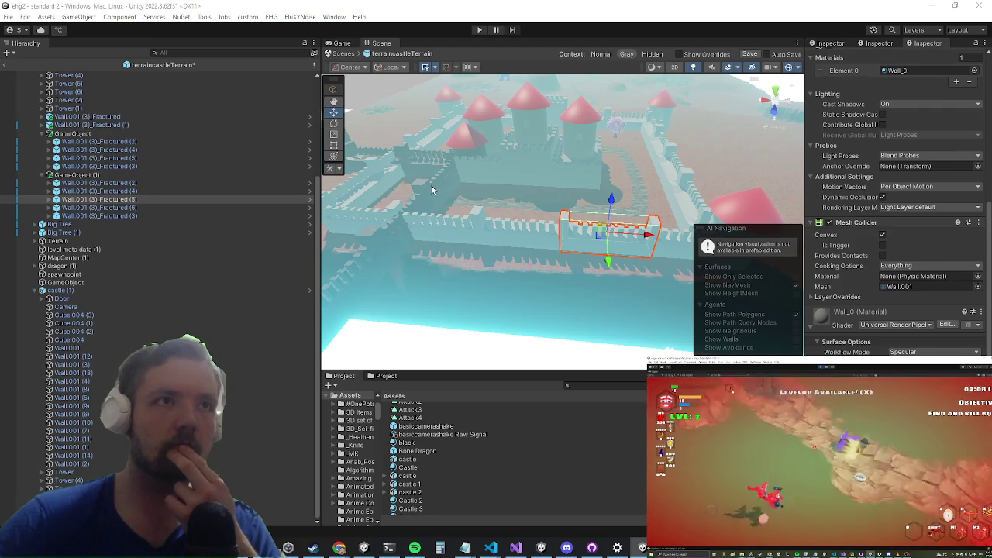
{"action": "scroll", "coordinate": [545, 234], "scroll_direction": "up", "scroll_amount": 1}
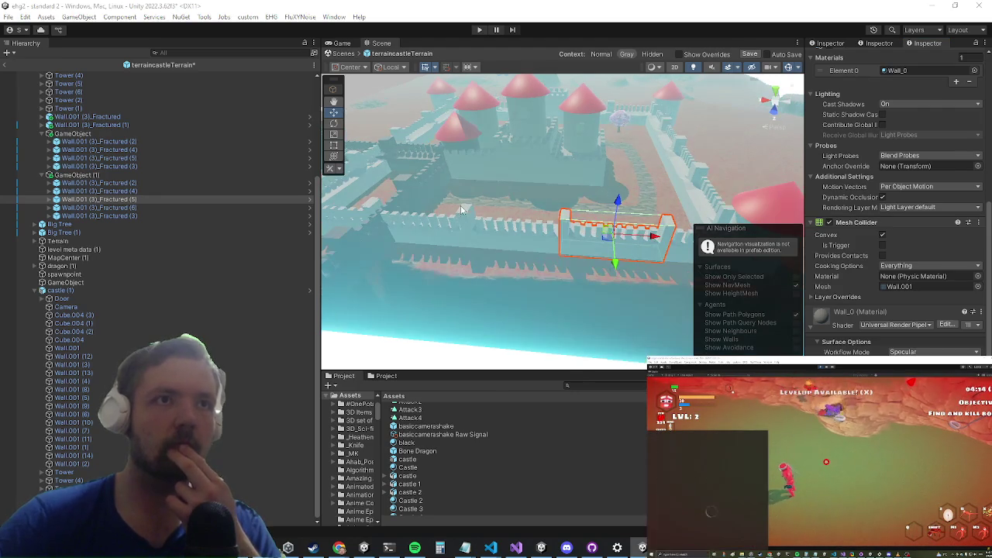
{"action": "mouse_move", "coordinate": [429, 250]}
{"action": "left_mouse_down"}
{"action": "mouse_move", "coordinate": [567, 267]}
{"action": "mouse_move", "coordinate": [441, 162]}
{"action": "mouse_move", "coordinate": [990, 335]}
{"action": "left_mouse_up"}
{"action": "scroll", "coordinate": [600, 261], "scroll_direction": "up", "scroll_amount": 3}
{"action": "scroll", "coordinate": [600, 261], "scroll_direction": "up", "scroll_amount": 3}
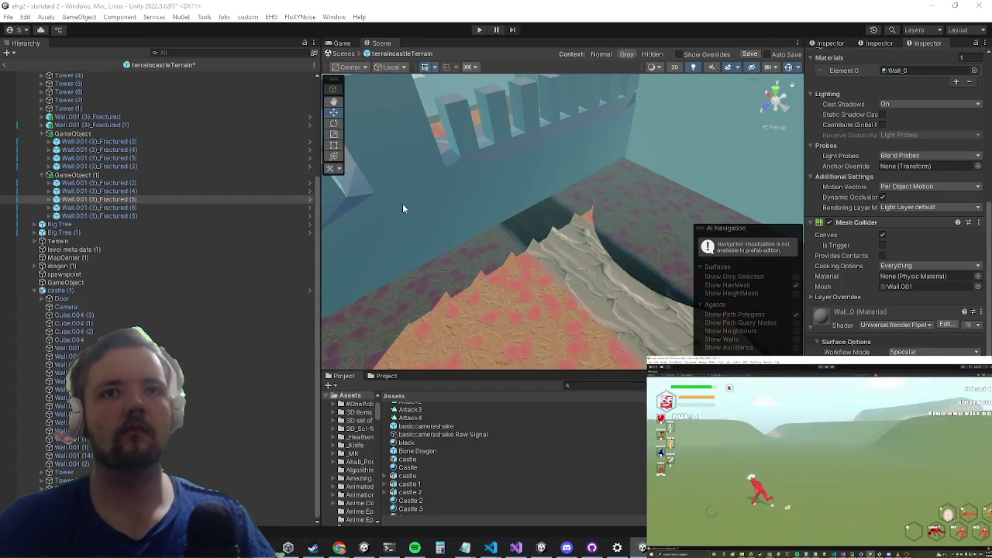
{"action": "scroll", "coordinate": [535, 220], "scroll_direction": "down", "scroll_amount": 5}
{"action": "left_click_drag", "start_coordinate": [542, 219], "coordinate": [512, 109]}
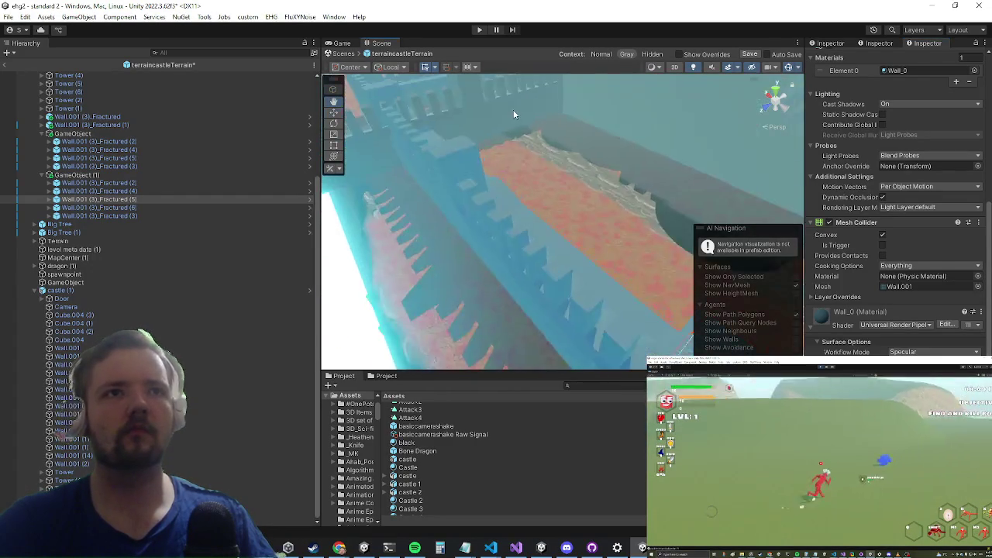
{"action": "scroll", "coordinate": [670, 253], "scroll_direction": "down", "scroll_amount": 3}
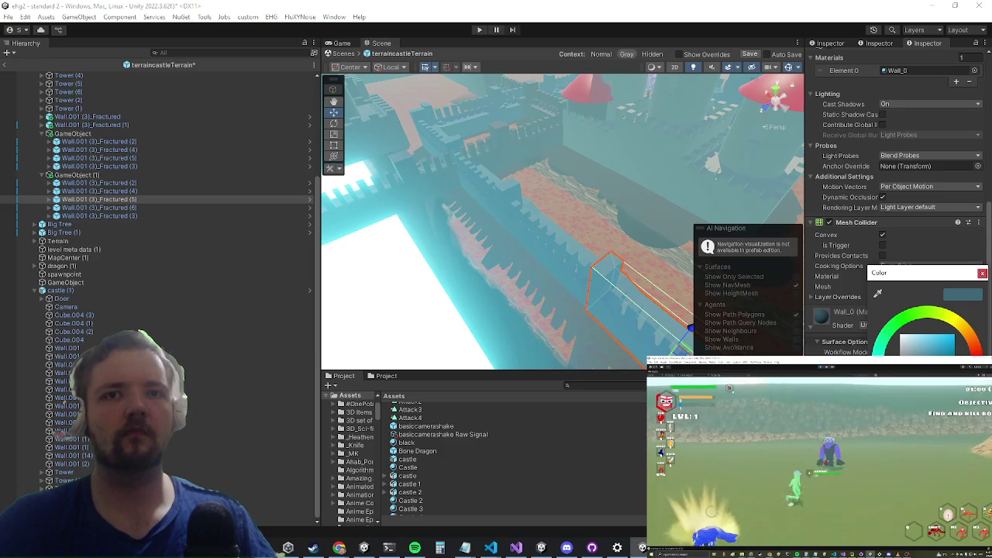
{"action": "scroll", "coordinate": [613, 208], "scroll_direction": "down", "scroll_amount": 5}
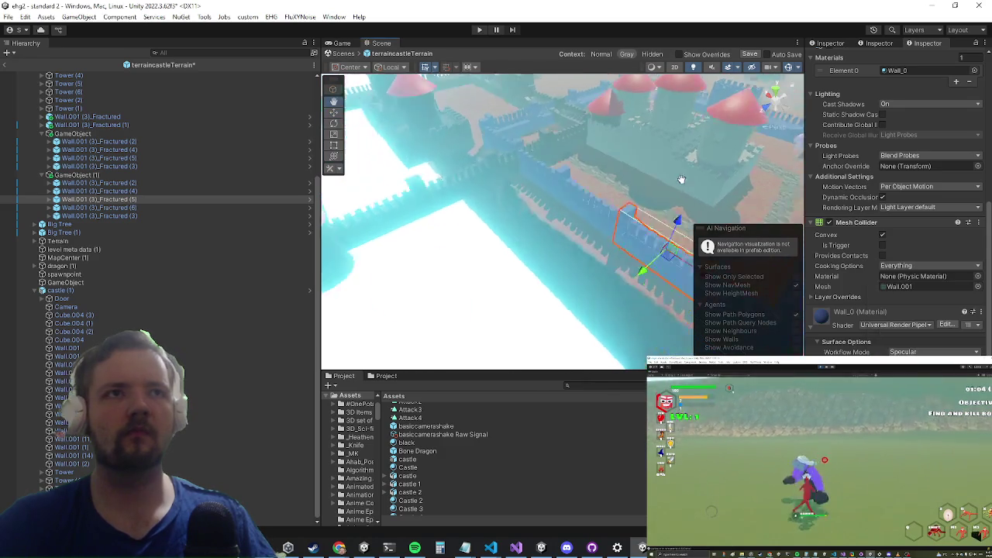
{"action": "mouse_move", "coordinate": [681, 179]}
{"action": "left_mouse_down"}
{"action": "mouse_move", "coordinate": [605, 248]}
{"action": "mouse_move", "coordinate": [547, 260]}
{"action": "mouse_move", "coordinate": [478, 256]}
{"action": "left_mouse_up"}
Step: Check Wall.001 (11)'s material options and view its properties in Debug, then Normal
{"action": "left_click", "coordinate": [475, 251]}
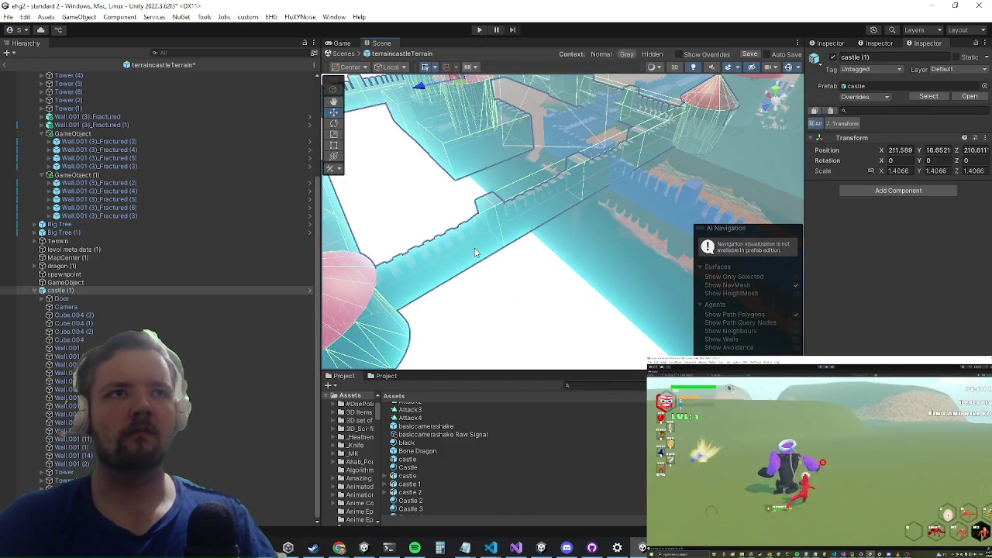
{"action": "left_click", "coordinate": [476, 252]}
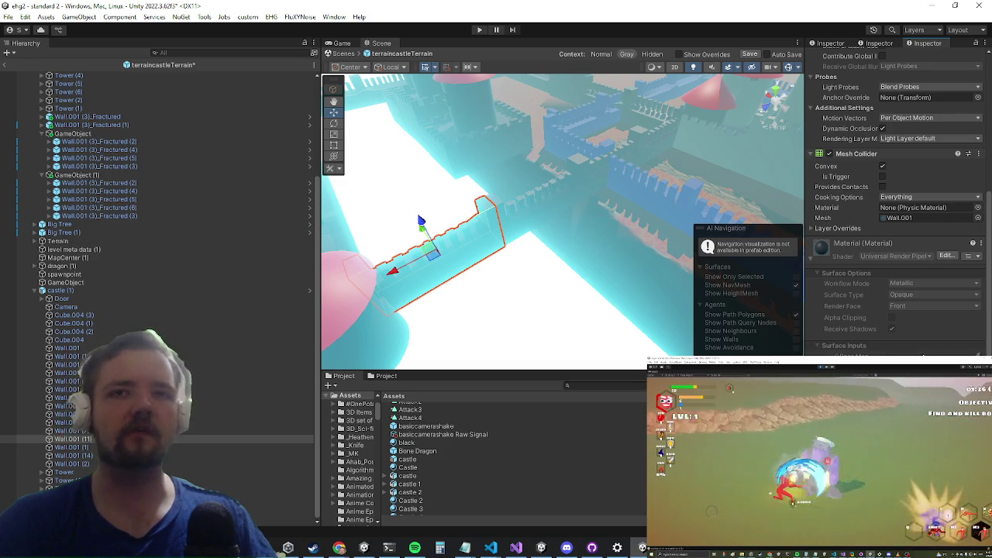
{"action": "left_click", "coordinate": [981, 244]}
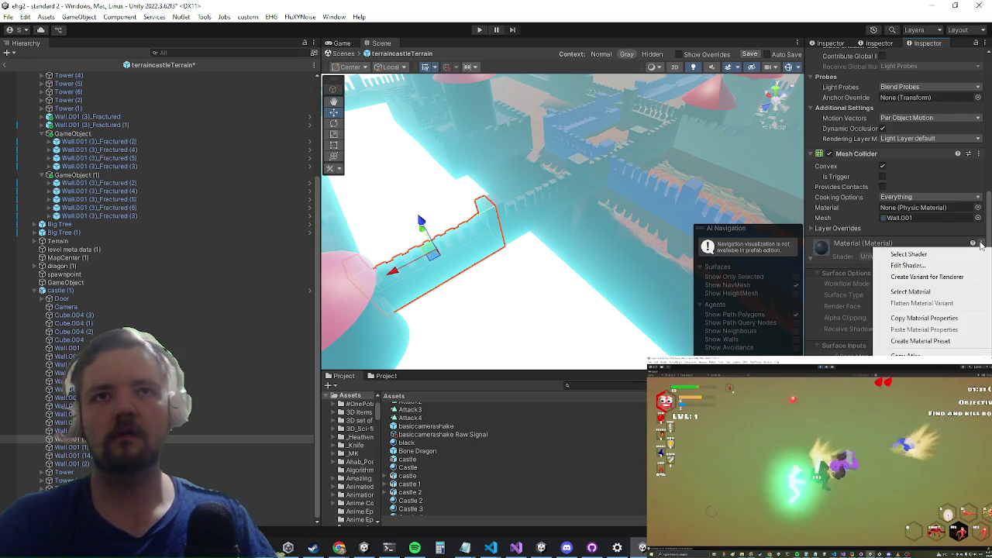
{"action": "left_click", "coordinate": [983, 43]}
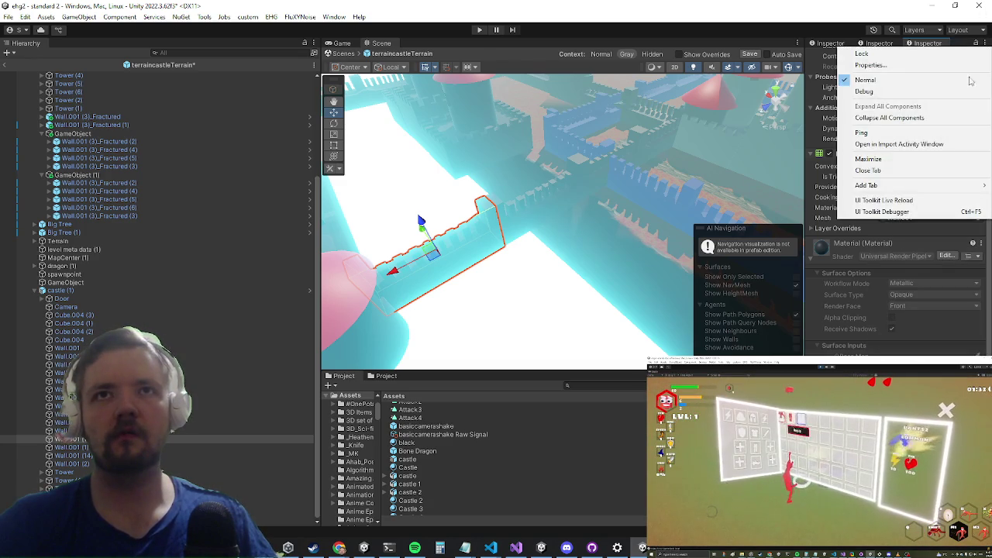
{"action": "left_click", "coordinate": [848, 93]}
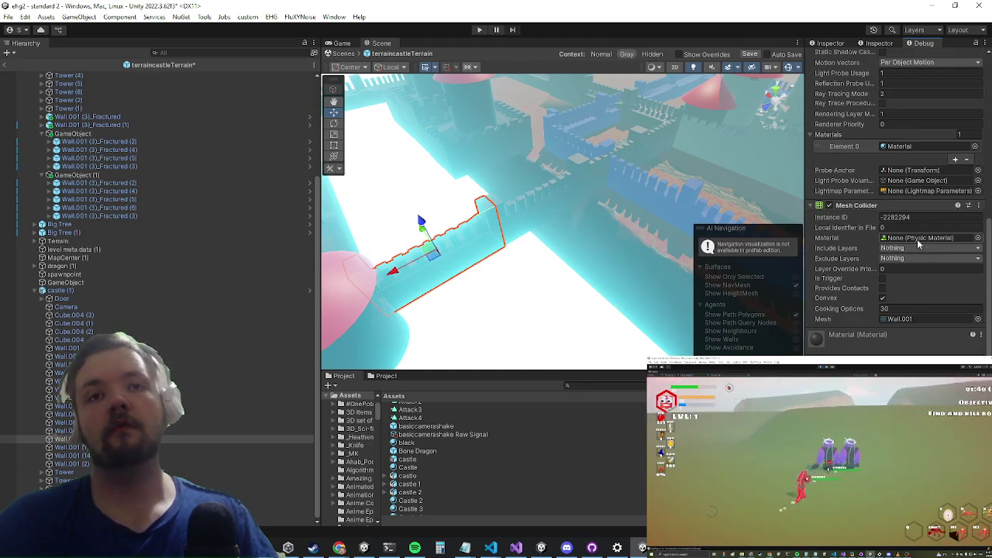
{"action": "scroll", "coordinate": [917, 243], "scroll_direction": "up", "scroll_amount": 5}
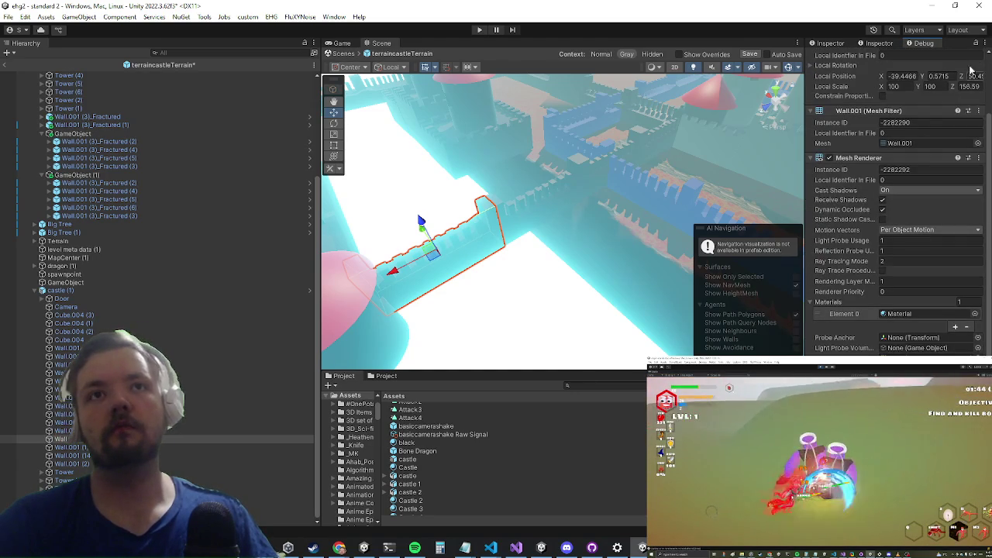
{"action": "left_click", "coordinate": [983, 43]}
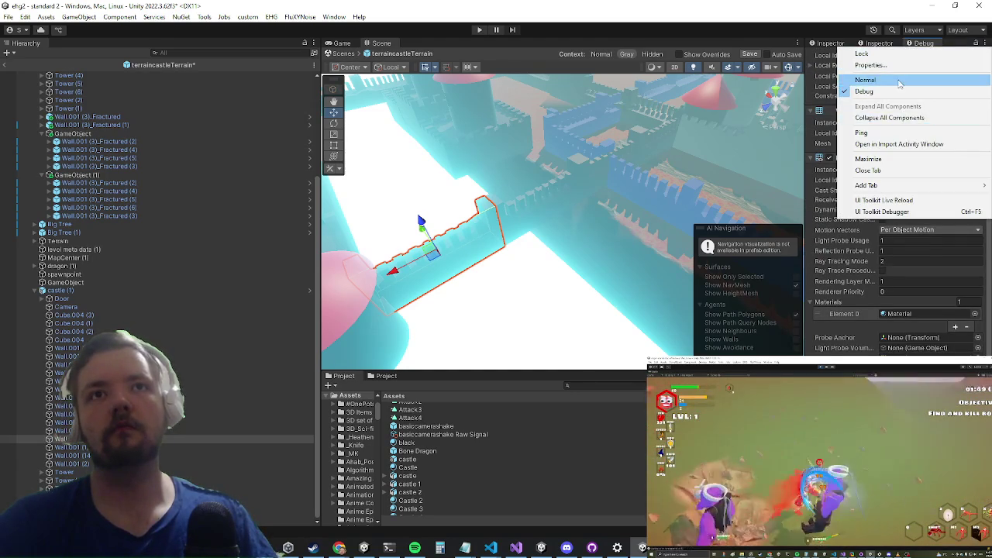
{"action": "left_click", "coordinate": [868, 84]}
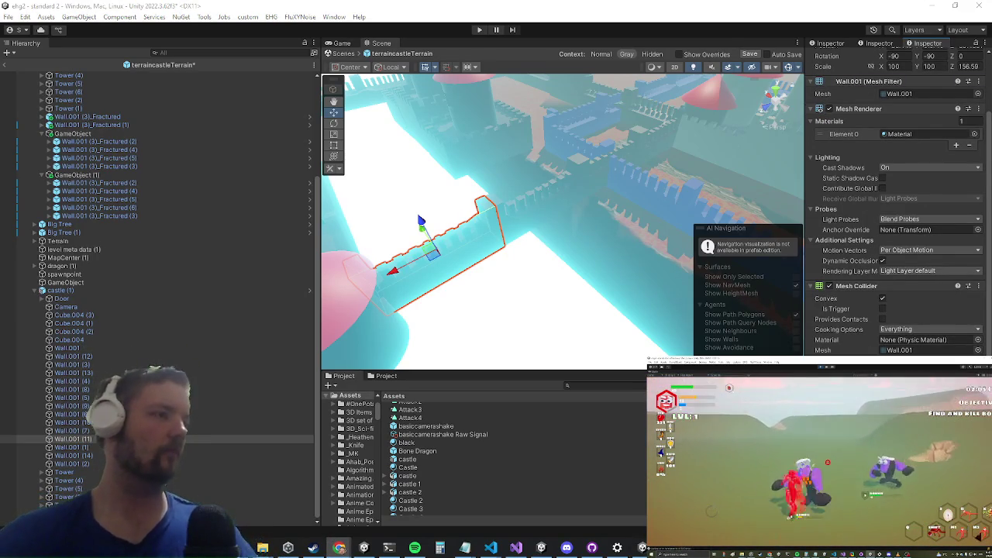
Step: Double-click castle in the Hierarchy to frame the whole castle
{"action": "left_click_drag", "start_coordinate": [472, 233], "coordinate": [535, 225]}
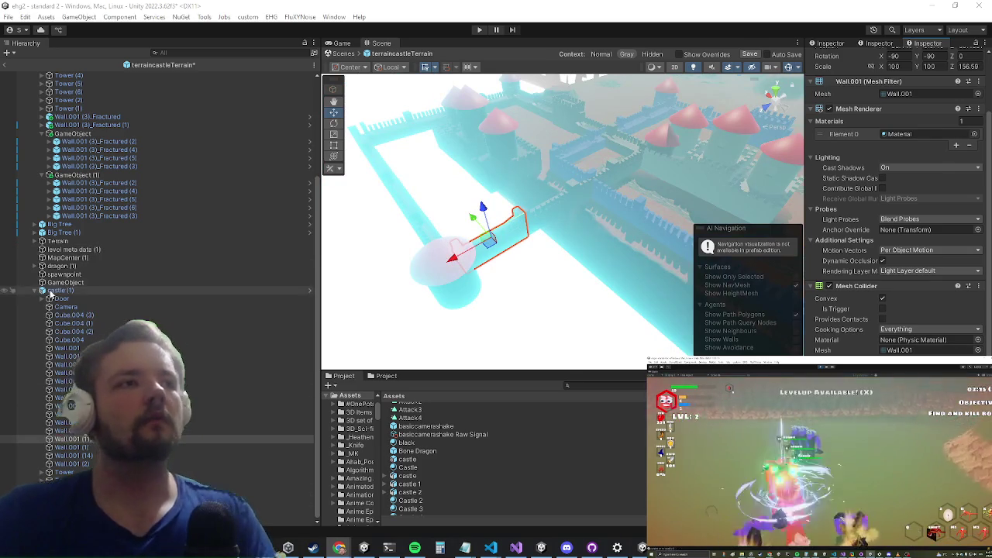
{"action": "double_click", "coordinate": [44, 290]}
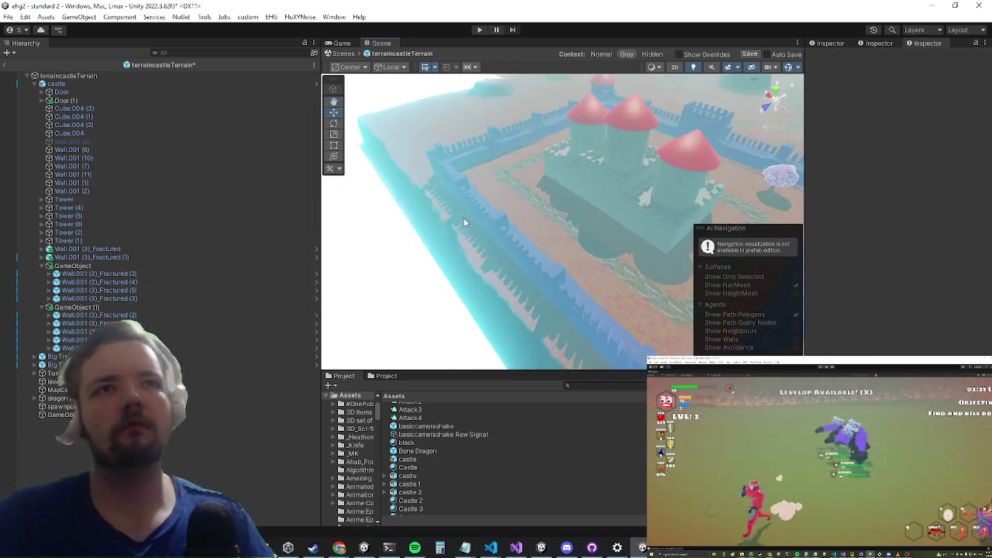
{"action": "scroll", "coordinate": [470, 228], "scroll_direction": "up", "scroll_amount": 5}
Step: Raise the Wall.001 (3)_Fractured (2) piece slightly in Y and shift it along X
{"action": "left_click", "coordinate": [537, 232]}
{"action": "mouse_move", "coordinate": [642, 217]}
{"action": "left_mouse_down"}
{"action": "mouse_move", "coordinate": [520, 181]}
{"action": "mouse_move", "coordinate": [585, 237]}
{"action": "mouse_move", "coordinate": [505, 215]}
{"action": "mouse_move", "coordinate": [594, 224]}
{"action": "mouse_move", "coordinate": [524, 204]}
{"action": "mouse_move", "coordinate": [527, 226]}
{"action": "mouse_move", "coordinate": [578, 211]}
{"action": "mouse_move", "coordinate": [509, 222]}
{"action": "mouse_move", "coordinate": [542, 264]}
{"action": "mouse_move", "coordinate": [581, 181]}
{"action": "mouse_move", "coordinate": [547, 222]}
{"action": "mouse_move", "coordinate": [539, 257]}
{"action": "left_mouse_up"}
{"action": "left_click", "coordinate": [546, 261]}
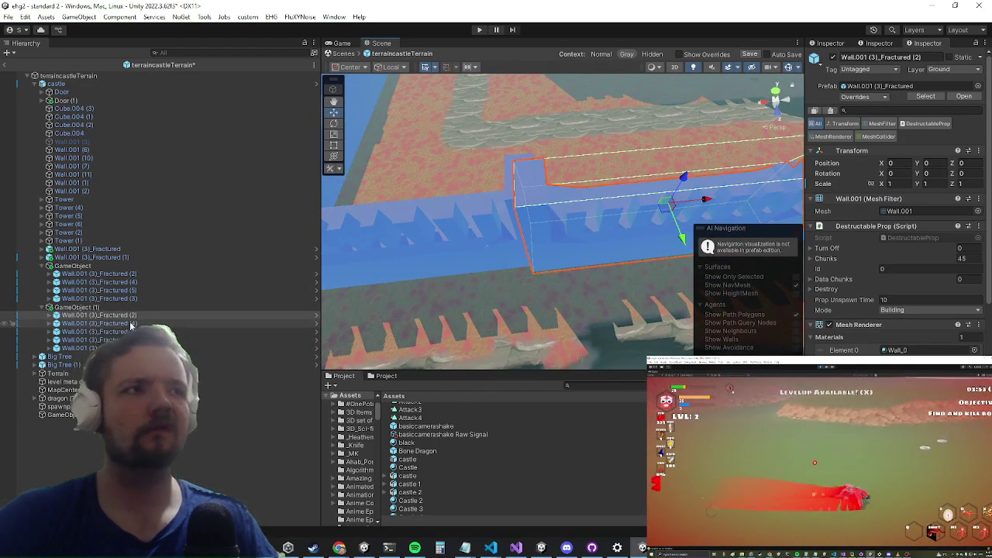
{"action": "mouse_move", "coordinate": [571, 236]}
{"action": "left_mouse_down"}
{"action": "mouse_move", "coordinate": [565, 273]}
{"action": "mouse_move", "coordinate": [434, 339]}
{"action": "left_mouse_up"}
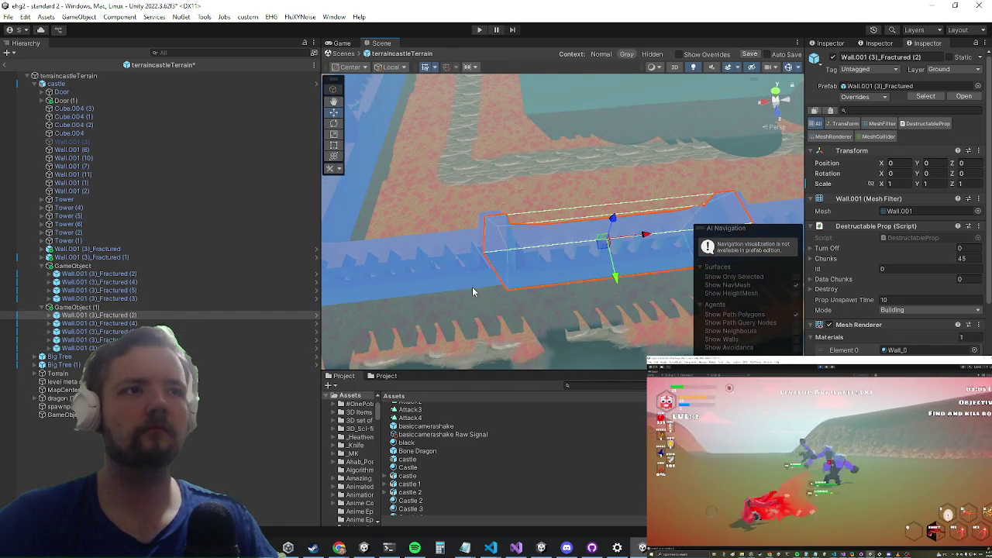
{"action": "mouse_move", "coordinate": [377, 280]}
{"action": "left_mouse_down"}
{"action": "mouse_move", "coordinate": [440, 192]}
{"action": "mouse_move", "coordinate": [494, 216]}
{"action": "mouse_move", "coordinate": [427, 217]}
{"action": "mouse_move", "coordinate": [491, 281]}
{"action": "mouse_move", "coordinate": [622, 266]}
{"action": "mouse_move", "coordinate": [404, 238]}
{"action": "mouse_move", "coordinate": [558, 266]}
{"action": "mouse_move", "coordinate": [551, 312]}
{"action": "left_mouse_up"}
{"action": "left_click", "coordinate": [572, 330]}
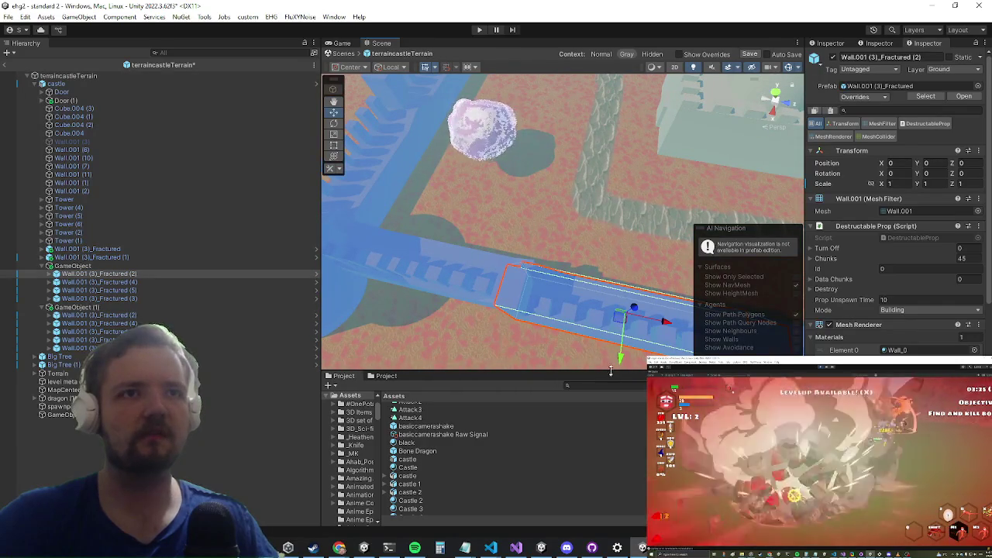
{"action": "mouse_move", "coordinate": [621, 356]}
{"action": "left_mouse_down"}
{"action": "mouse_move", "coordinate": [627, 337]}
{"action": "mouse_move", "coordinate": [625, 350]}
{"action": "left_mouse_up"}
{"action": "mouse_move", "coordinate": [631, 304]}
{"action": "left_mouse_down"}
{"action": "mouse_move", "coordinate": [587, 192]}
{"action": "mouse_move", "coordinate": [630, 117]}
{"action": "left_mouse_up"}
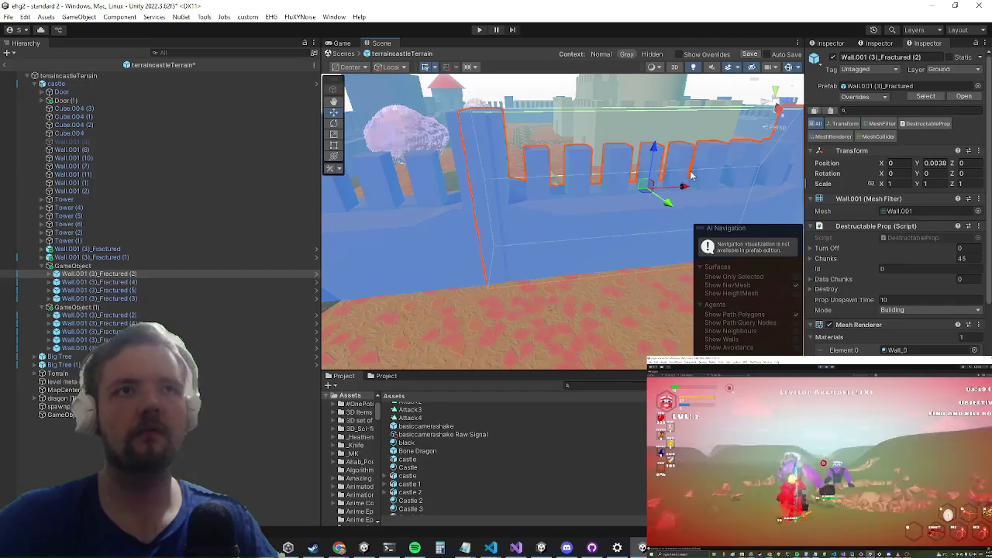
{"action": "mouse_move", "coordinate": [682, 188]}
{"action": "left_mouse_down"}
{"action": "mouse_move", "coordinate": [658, 207]}
{"action": "mouse_move", "coordinate": [523, 194]}
{"action": "mouse_move", "coordinate": [617, 194]}
{"action": "left_mouse_up"}
{"action": "left_click_drag", "start_coordinate": [582, 225], "coordinate": [561, 264]}
Step: Nudge Fractured (4) along X, and shift Fractured (5) along X and up in Y
{"action": "left_click", "coordinate": [561, 264]}
{"action": "left_click_drag", "start_coordinate": [634, 222], "coordinate": [630, 221]}
{"action": "mouse_move", "coordinate": [532, 188]}
{"action": "left_mouse_down"}
{"action": "mouse_move", "coordinate": [562, 235]}
{"action": "mouse_move", "coordinate": [602, 237]}
{"action": "mouse_move", "coordinate": [651, 258]}
{"action": "mouse_move", "coordinate": [658, 231]}
{"action": "mouse_move", "coordinate": [700, 220]}
{"action": "mouse_move", "coordinate": [694, 177]}
{"action": "left_mouse_up"}
{"action": "mouse_move", "coordinate": [524, 158]}
{"action": "left_mouse_down"}
{"action": "mouse_move", "coordinate": [487, 159]}
{"action": "mouse_move", "coordinate": [558, 126]}
{"action": "mouse_move", "coordinate": [587, 148]}
{"action": "mouse_move", "coordinate": [616, 151]}
{"action": "left_mouse_up"}
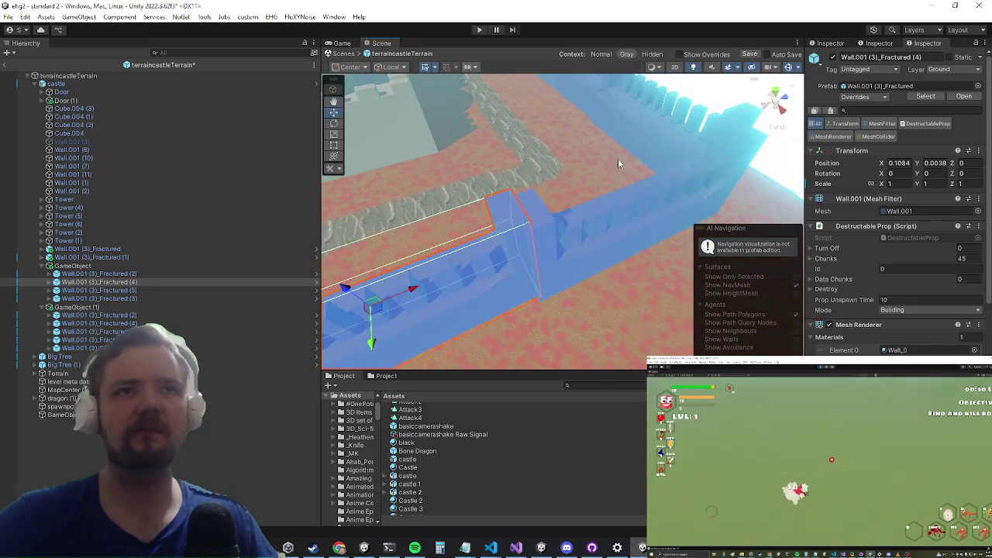
{"action": "left_click", "coordinate": [585, 220]}
{"action": "left_click_drag", "start_coordinate": [663, 191], "coordinate": [655, 193]}
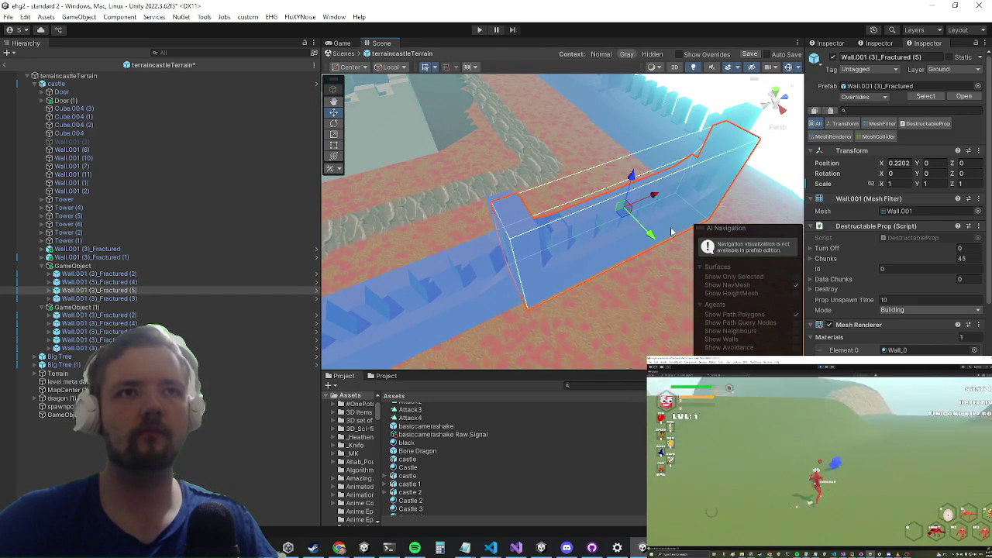
{"action": "left_click_drag", "start_coordinate": [655, 237], "coordinate": [645, 230]}
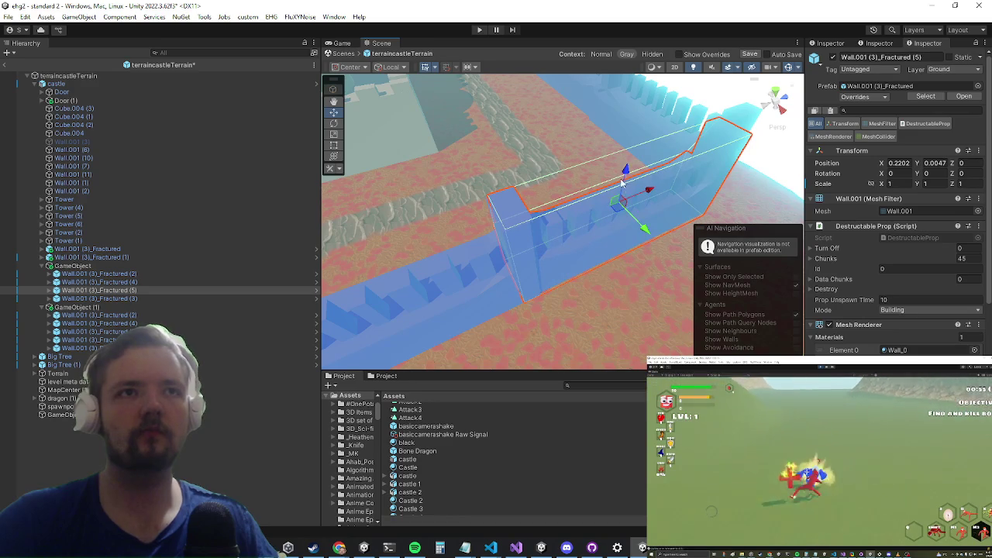
{"action": "left_click", "coordinate": [621, 184]}
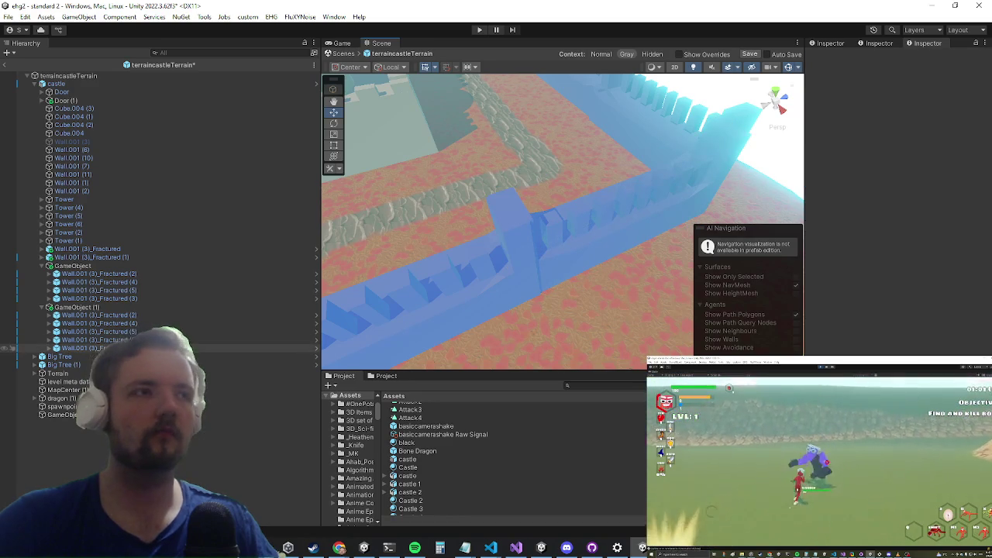
{"action": "left_click", "coordinate": [638, 208]}
Step: Fine-tune the middle Fractured (5) piece along Z, Y and X to X 0.2198, Y 0.0039
{"action": "left_click", "coordinate": [590, 233]}
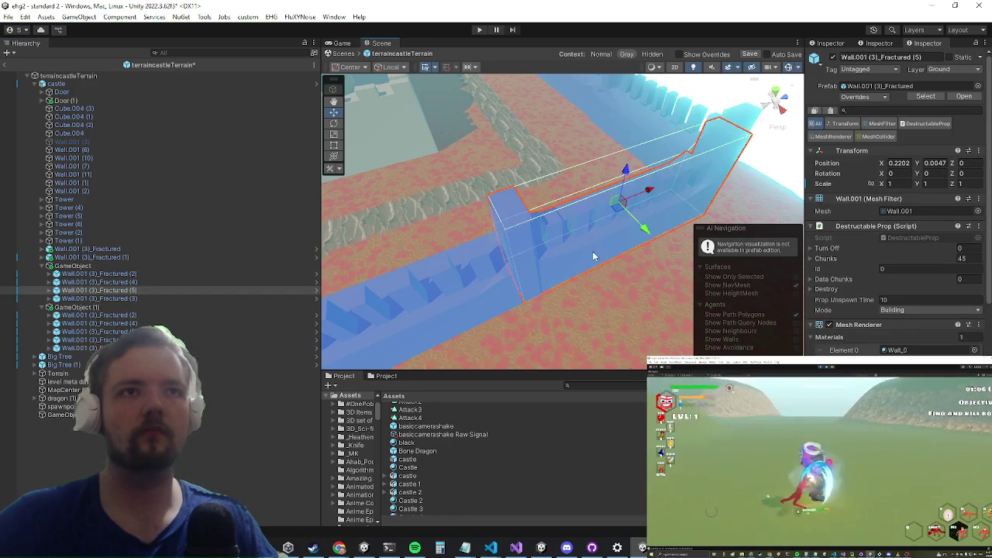
{"action": "left_click_drag", "start_coordinate": [627, 172], "coordinate": [626, 171]}
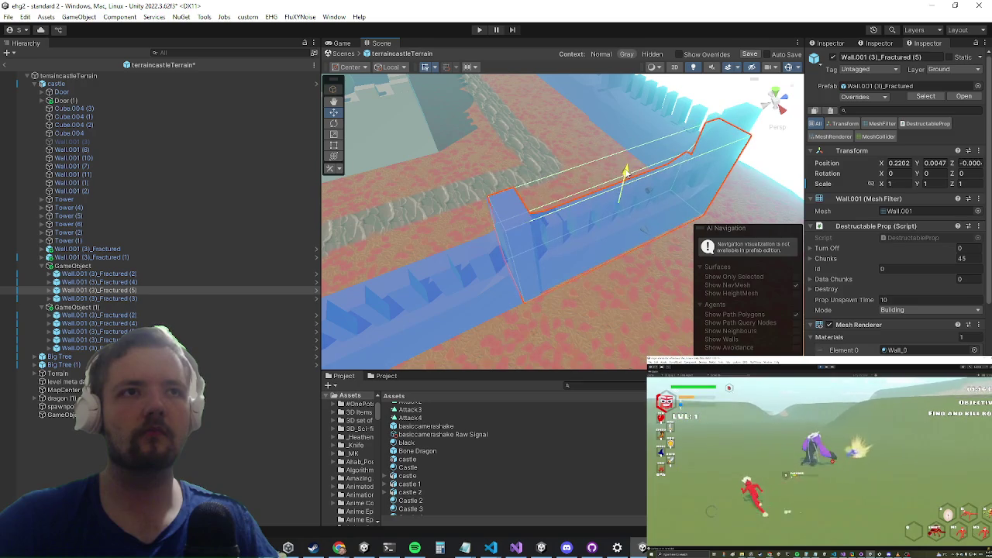
{"action": "left_click_drag", "start_coordinate": [640, 233], "coordinate": [643, 226]}
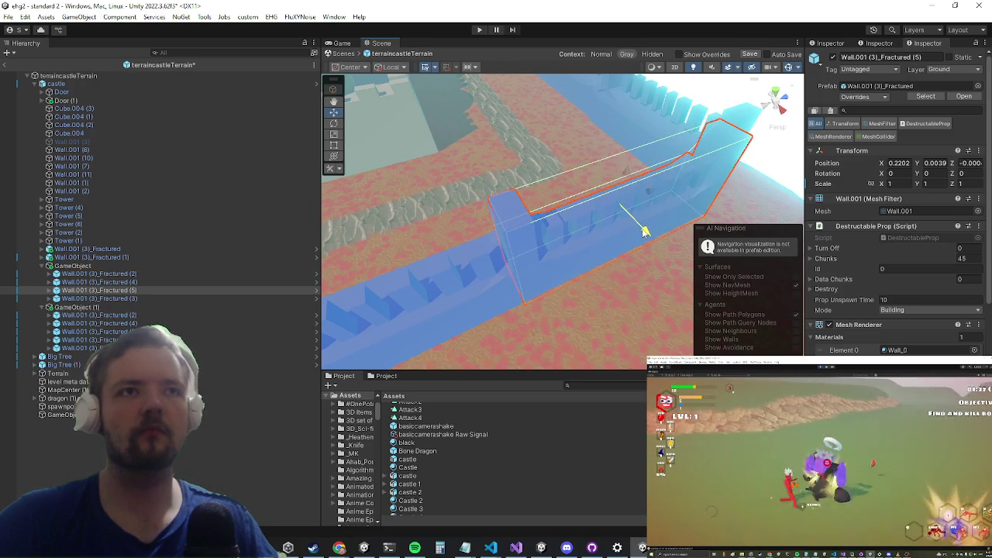
{"action": "left_click_drag", "start_coordinate": [650, 193], "coordinate": [648, 196]}
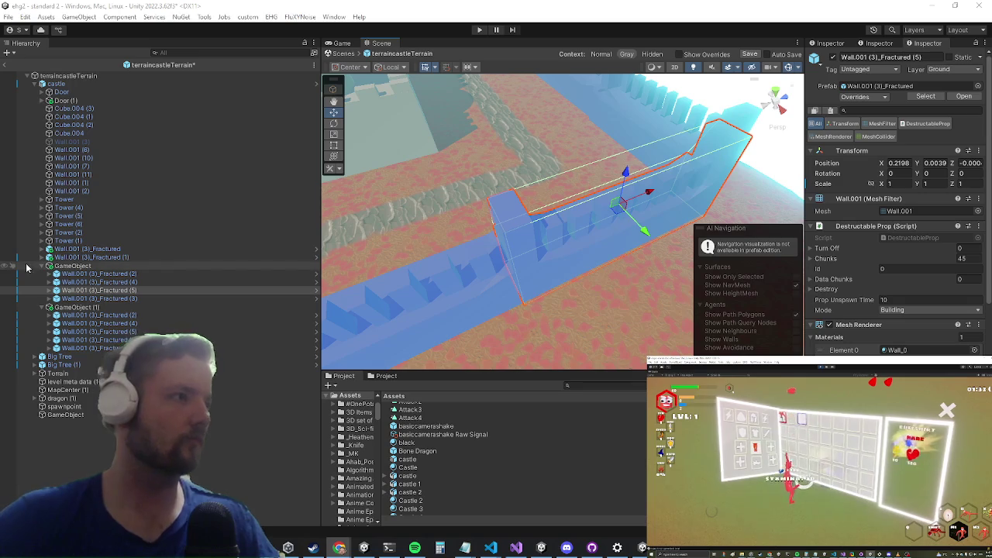
{"action": "mouse_move", "coordinate": [511, 255]}
{"action": "left_mouse_down"}
{"action": "mouse_move", "coordinate": [477, 264]}
{"action": "mouse_move", "coordinate": [673, 124]}
{"action": "mouse_move", "coordinate": [527, 220]}
{"action": "left_mouse_up"}
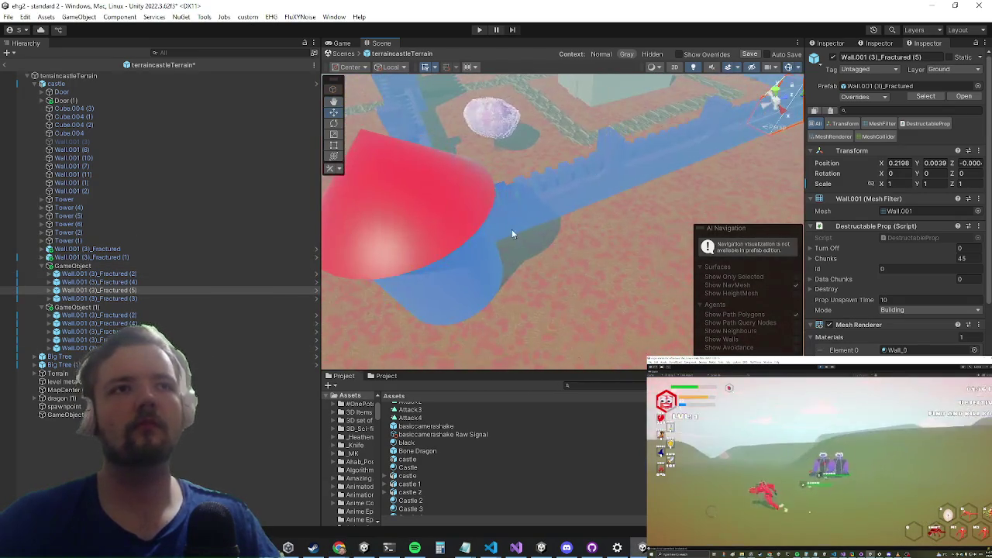
Step: Rename the first wall group GameObject to wallx4
{"action": "left_click", "coordinate": [95, 265]}
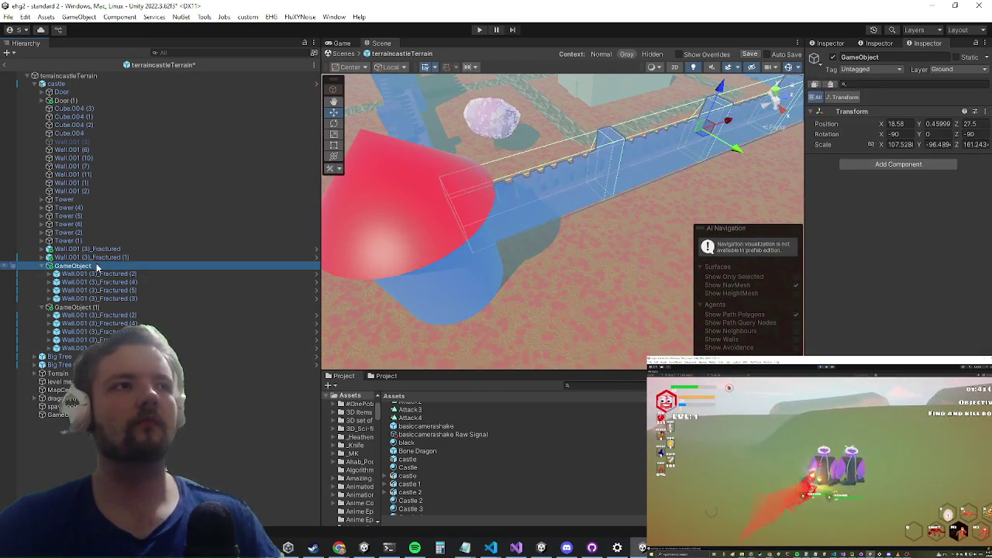
{"action": "type", "text": "wall"}
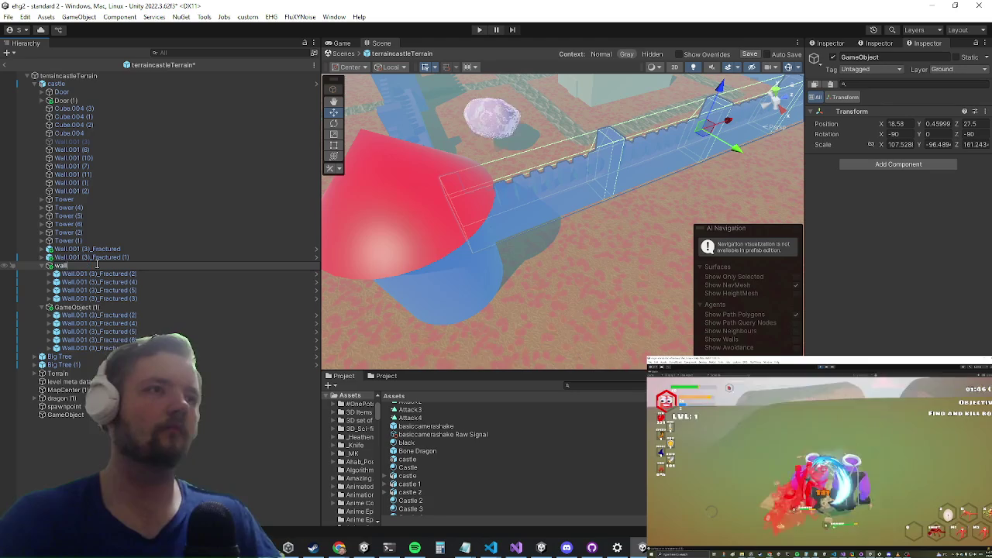
{"action": "type", "text": "x4"}
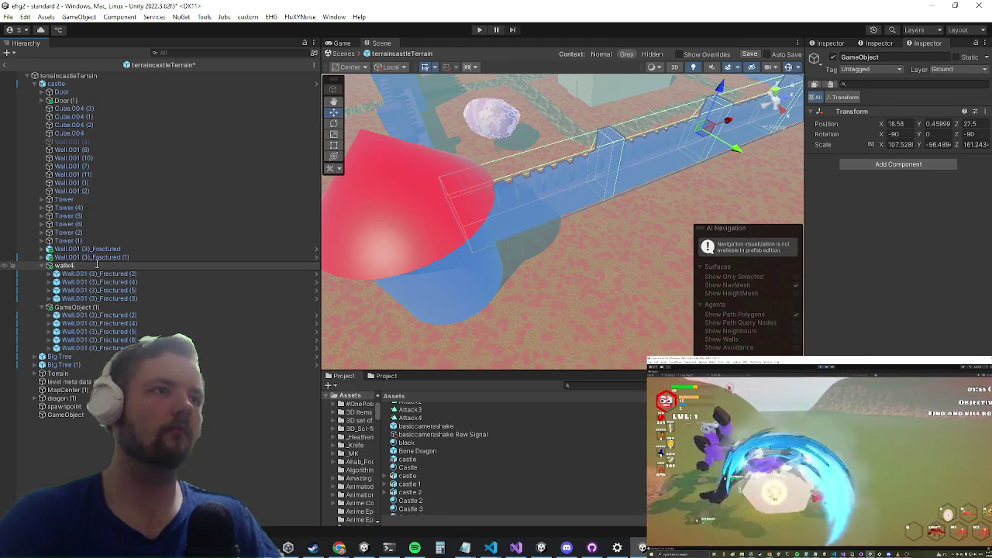
{"action": "key", "text": "Return"}
Step: Locate the Wall.001 (3)_Fractured prefab asset behind the Fractured (2) piece and review its settings
{"action": "left_click", "coordinate": [109, 275]}
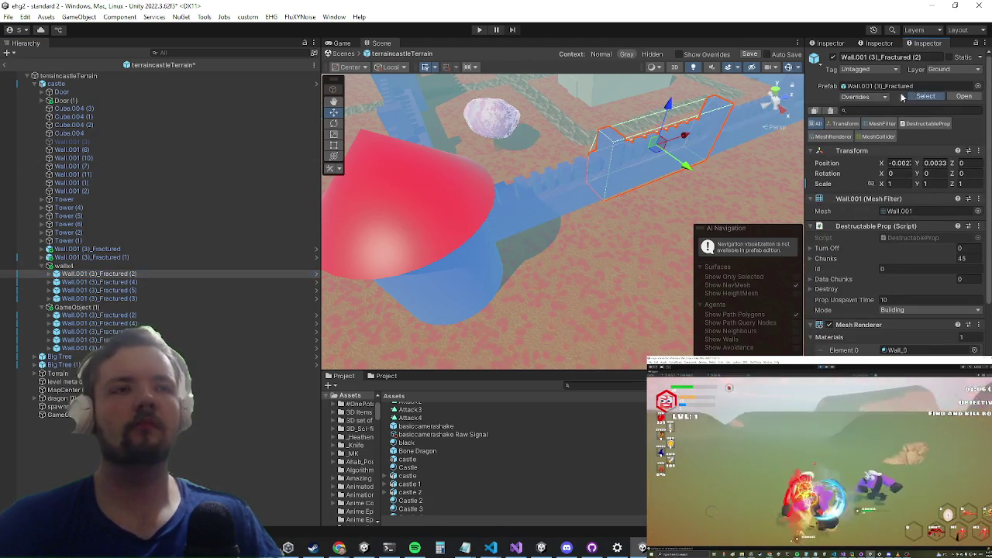
{"action": "left_click", "coordinate": [926, 96]}
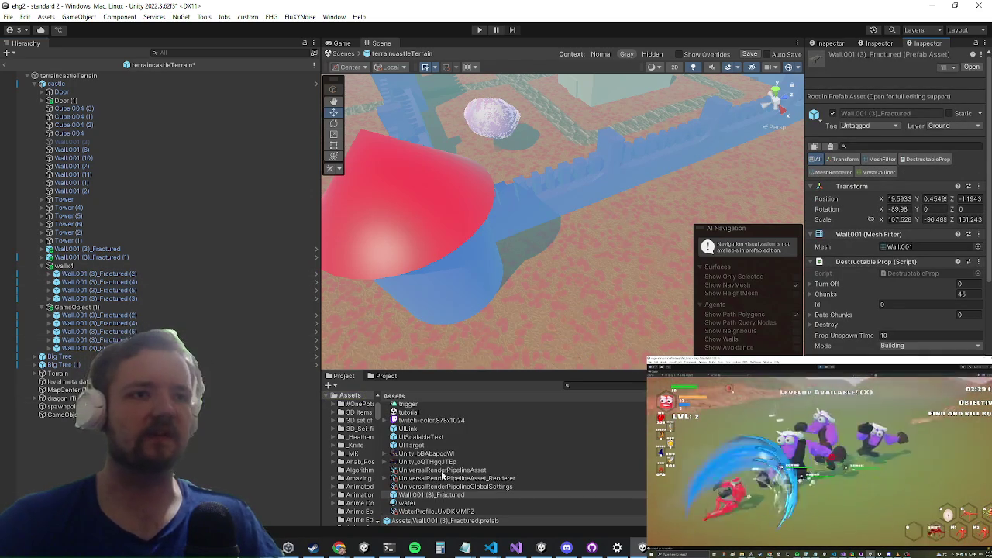
{"action": "scroll", "coordinate": [441, 465], "scroll_direction": "up", "scroll_amount": 10}
{"action": "scroll", "coordinate": [442, 466], "scroll_direction": "up", "scroll_amount": 15}
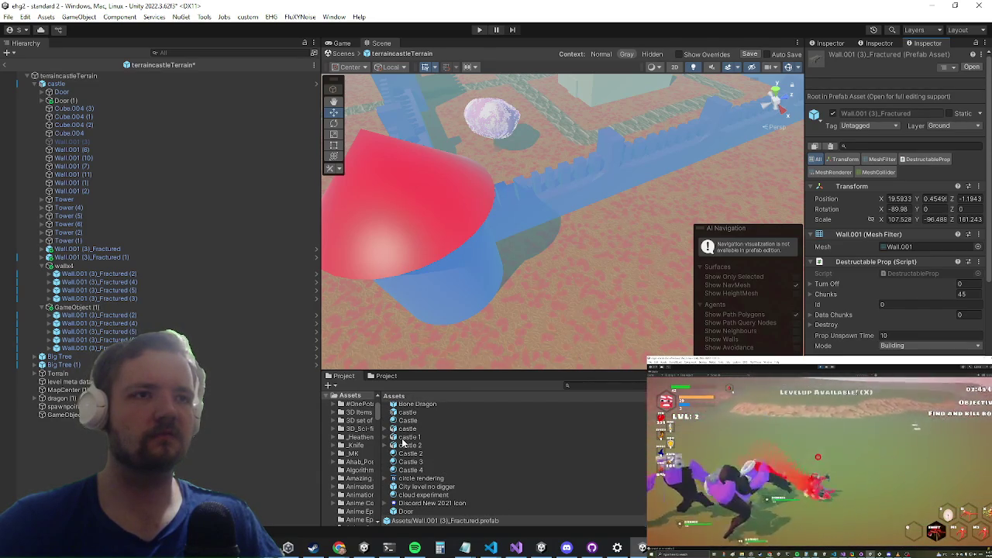
{"action": "scroll", "coordinate": [403, 441], "scroll_direction": "down", "scroll_amount": 10}
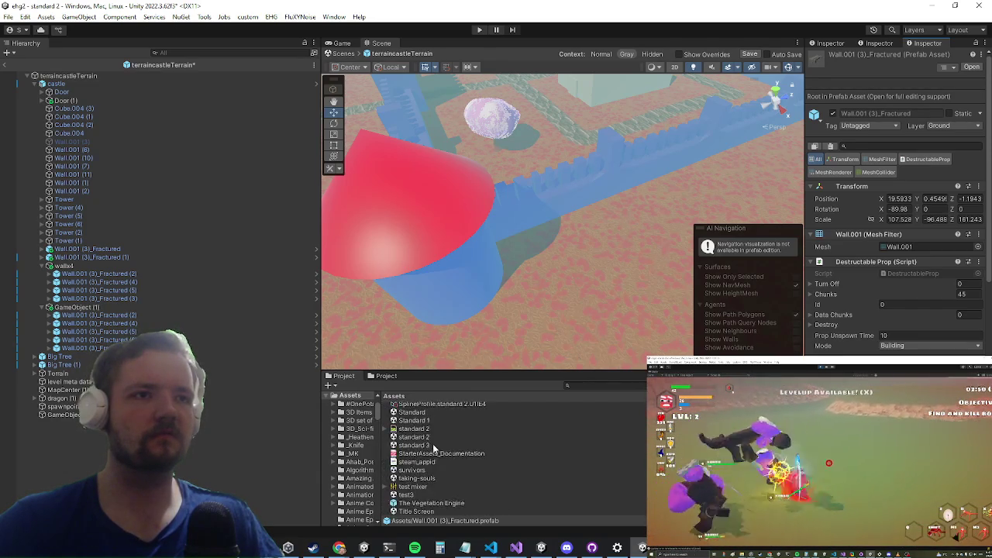
{"action": "scroll", "coordinate": [434, 448], "scroll_direction": "down", "scroll_amount": 5}
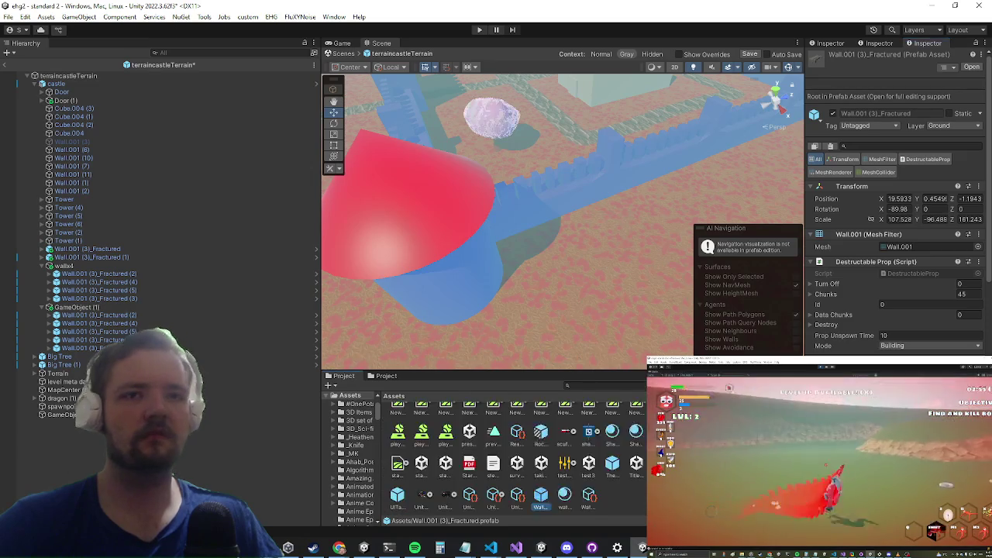
Step: Create a new folder named castle in the project Assets
{"action": "right_click", "coordinate": [679, 274]}
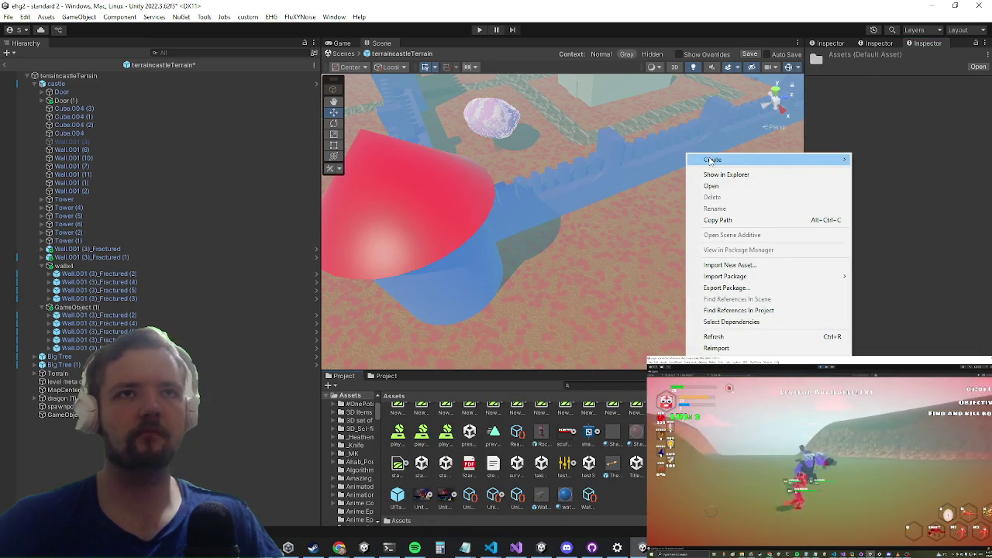
{"action": "mouse_move", "coordinate": [712, 161]}
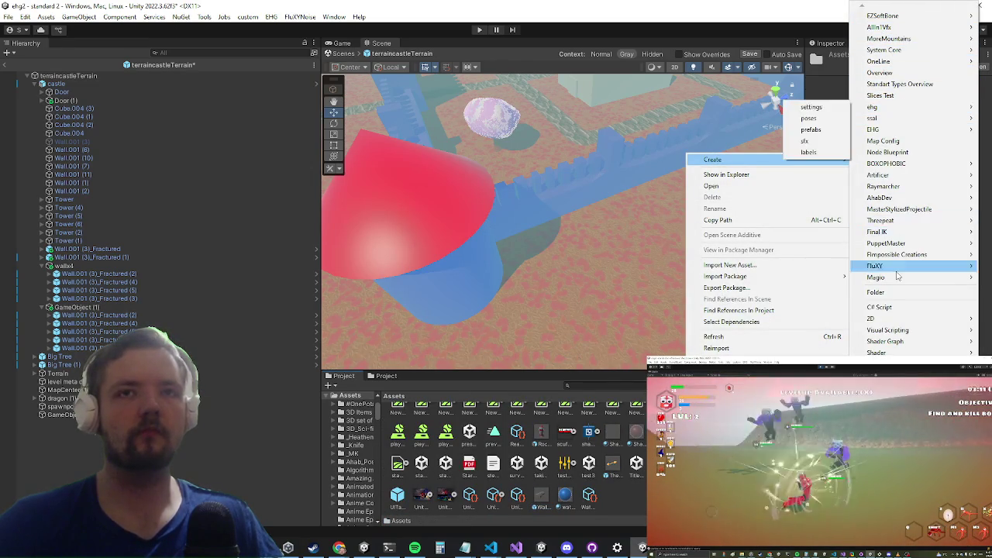
{"action": "left_click", "coordinate": [876, 292]}
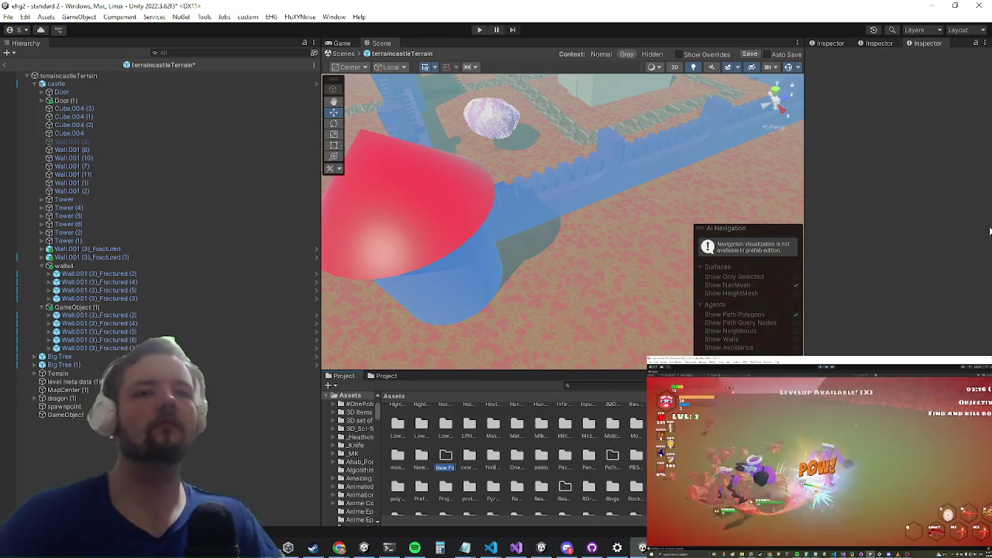
{"action": "type", "text": "castle"}
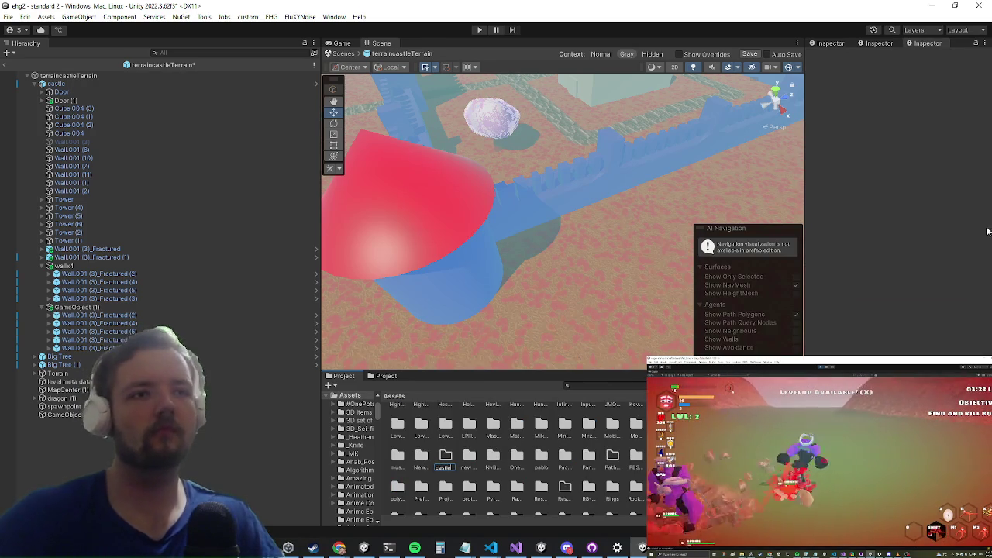
{"action": "key", "text": "Return"}
Step: Select castle 1 and another castle prefab in the Assets list
{"action": "scroll", "coordinate": [591, 439], "scroll_direction": "down", "scroll_amount": 5}
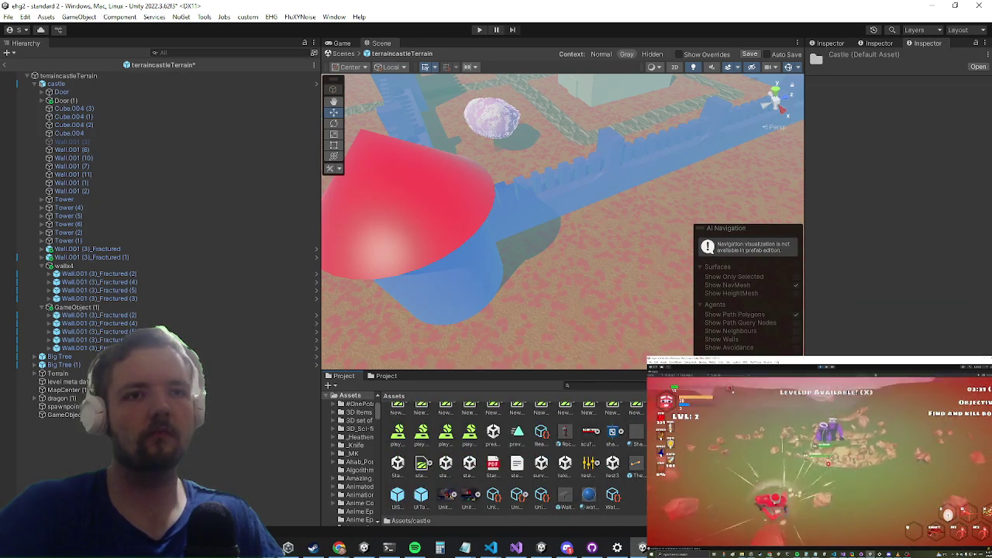
{"action": "scroll", "coordinate": [493, 429], "scroll_direction": "down", "scroll_amount": 5, "text": "ctrl"}
{"action": "scroll", "coordinate": [515, 435], "scroll_direction": "down", "scroll_amount": 15}
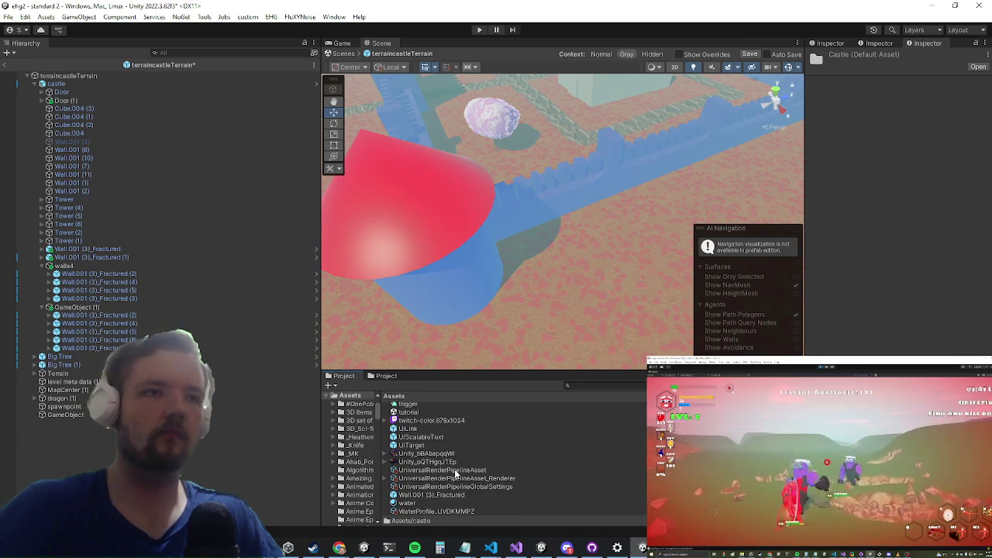
{"action": "scroll", "coordinate": [457, 474], "scroll_direction": "up", "scroll_amount": 15}
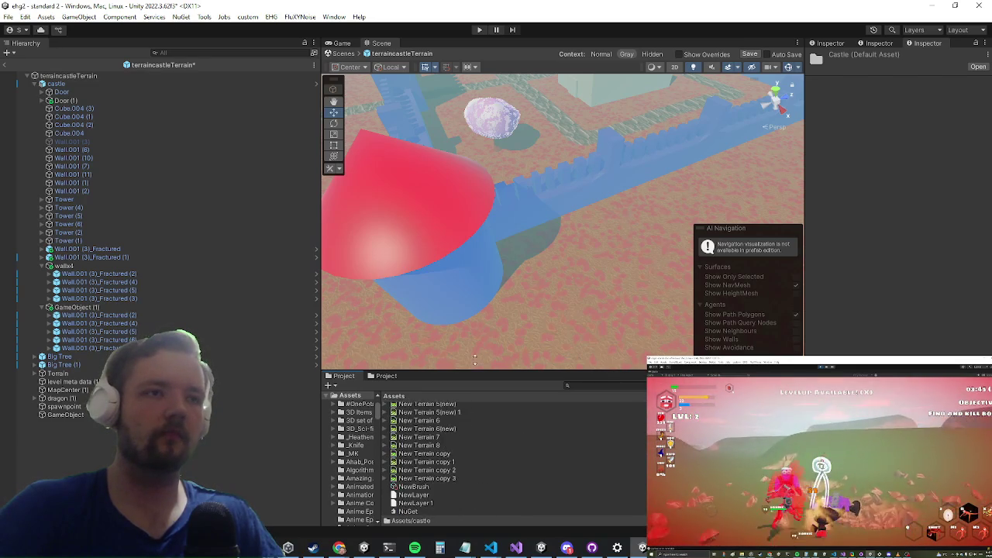
{"action": "scroll", "coordinate": [419, 509], "scroll_direction": "up", "scroll_amount": 6}
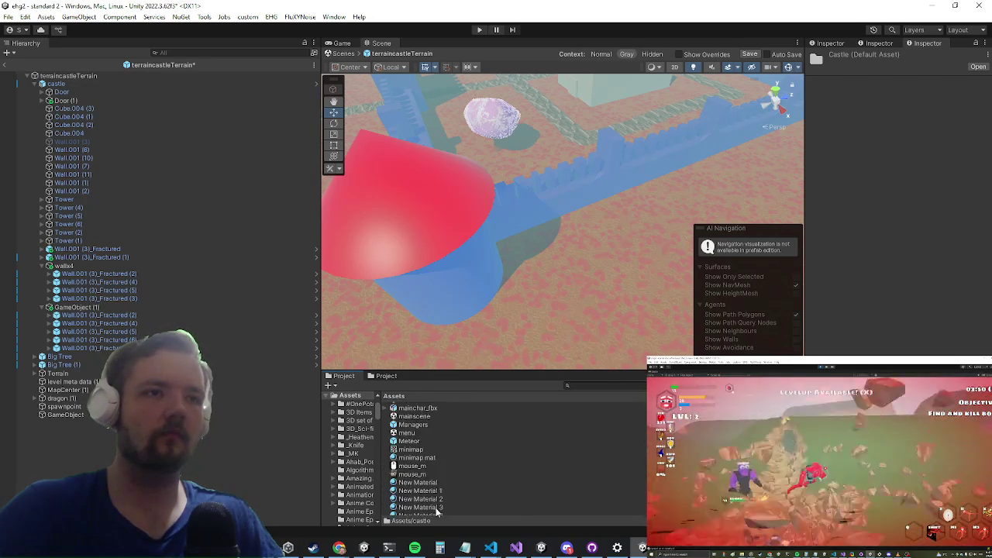
{"action": "scroll", "coordinate": [433, 495], "scroll_direction": "up", "scroll_amount": 4}
{"action": "scroll", "coordinate": [426, 492], "scroll_direction": "up", "scroll_amount": 10}
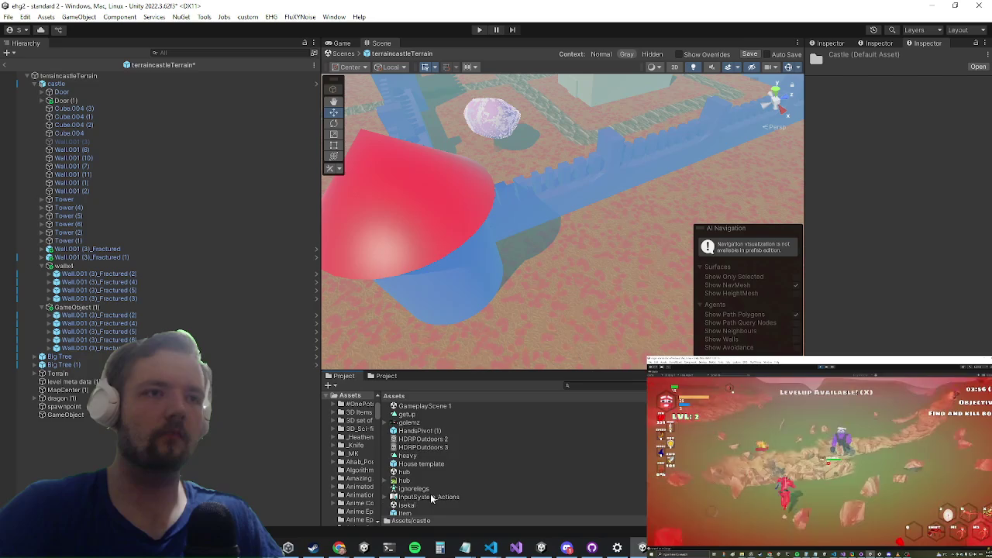
{"action": "scroll", "coordinate": [417, 484], "scroll_direction": "up", "scroll_amount": 3}
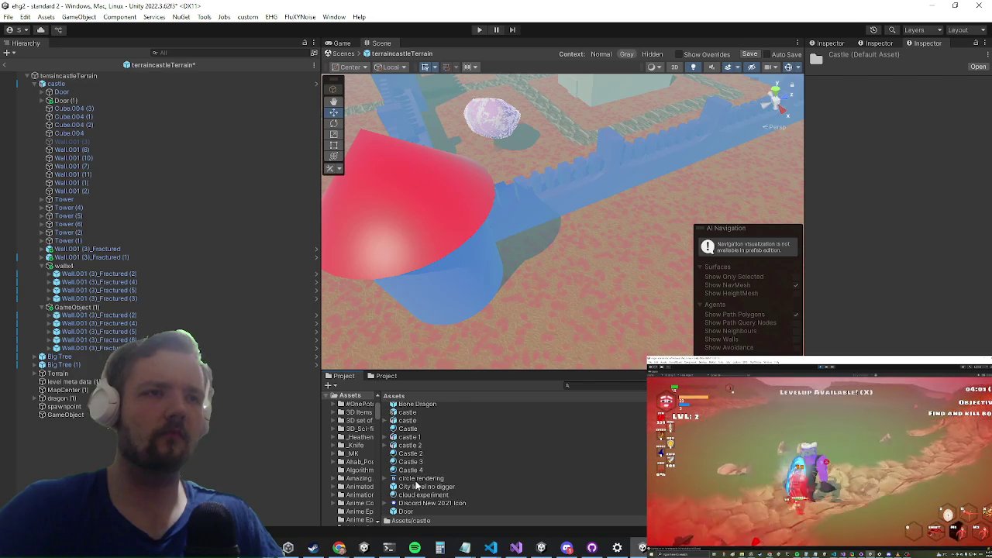
{"action": "left_click", "coordinate": [411, 437], "text": "shift"}
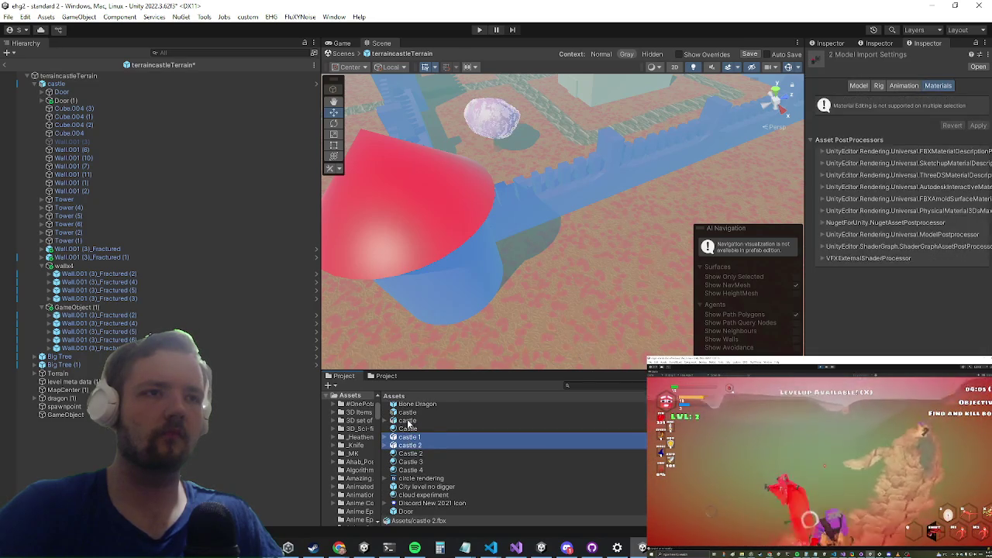
{"action": "left_click", "coordinate": [409, 413], "text": "ctrl"}
{"action": "scroll", "coordinate": [427, 465], "scroll_direction": "up", "scroll_amount": 4}
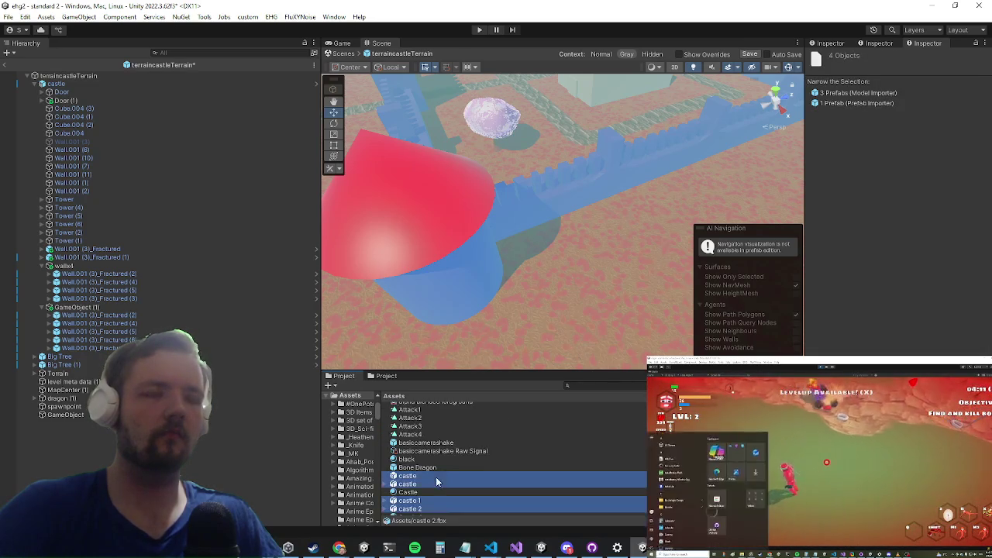
{"action": "scroll", "coordinate": [465, 458], "scroll_direction": "down", "scroll_amount": 3}
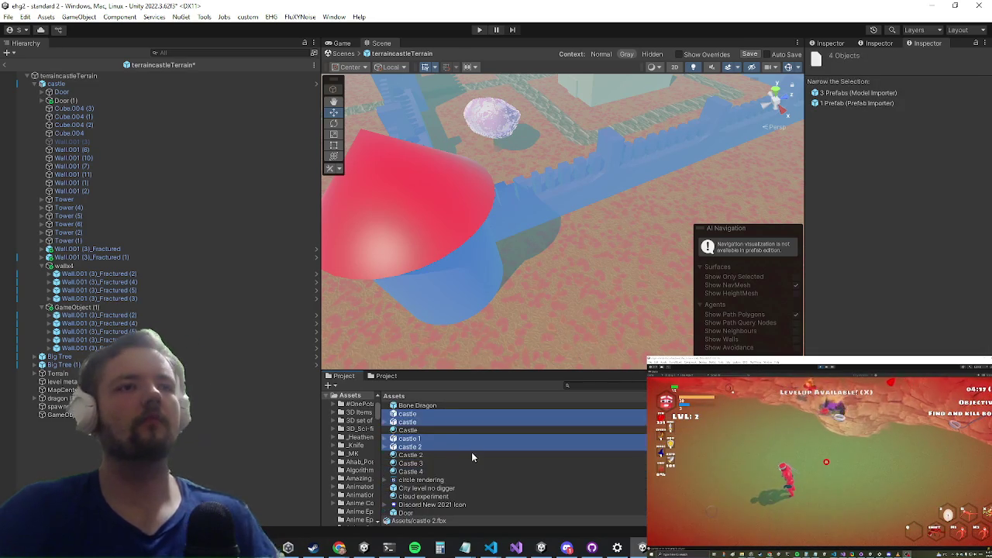
{"action": "scroll", "coordinate": [463, 442], "scroll_direction": "down", "scroll_amount": 4}
{"action": "scroll", "coordinate": [453, 434], "scroll_direction": "down", "scroll_amount": 15}
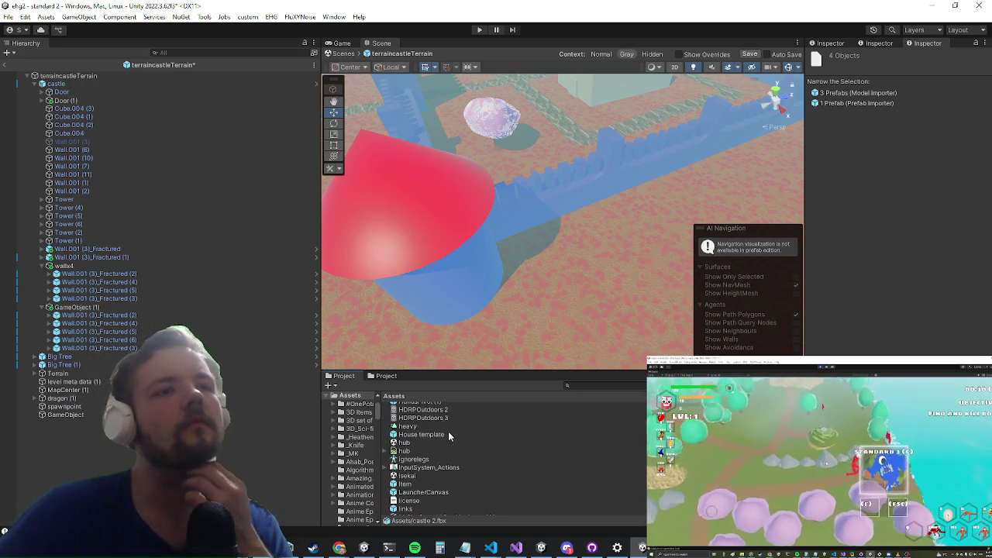
{"action": "scroll", "coordinate": [445, 424], "scroll_direction": "down", "scroll_amount": 10}
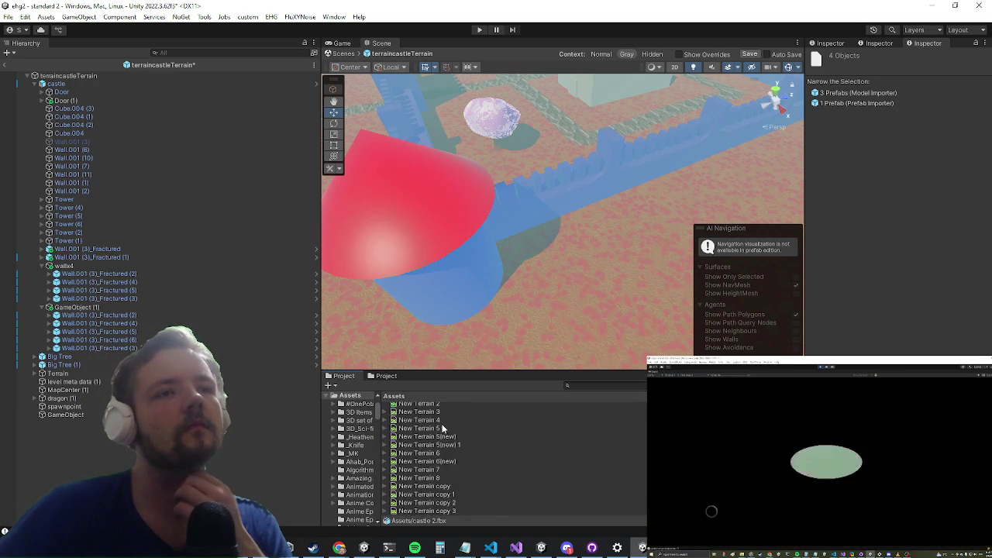
{"action": "scroll", "coordinate": [443, 428], "scroll_direction": "down", "scroll_amount": 3}
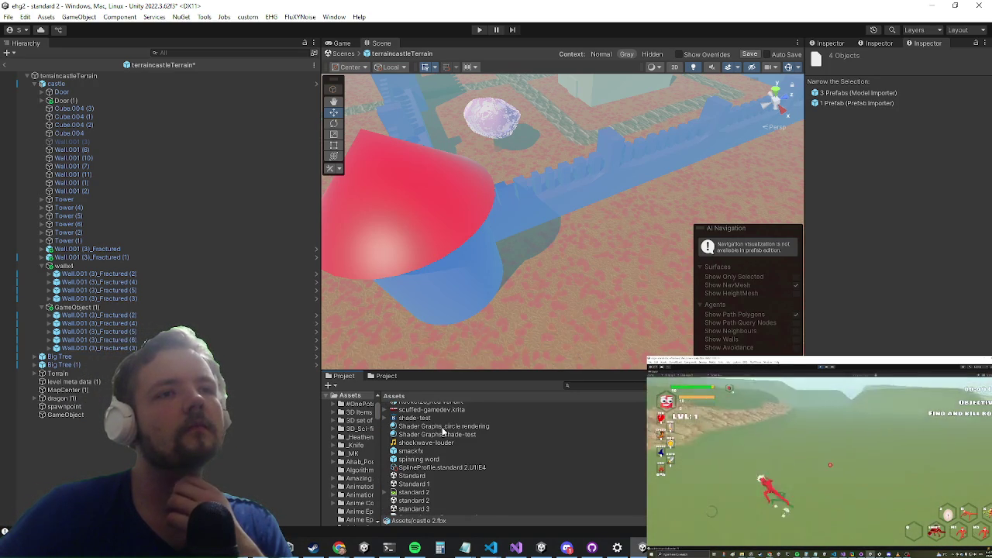
{"action": "scroll", "coordinate": [442, 427], "scroll_direction": "down", "scroll_amount": 15}
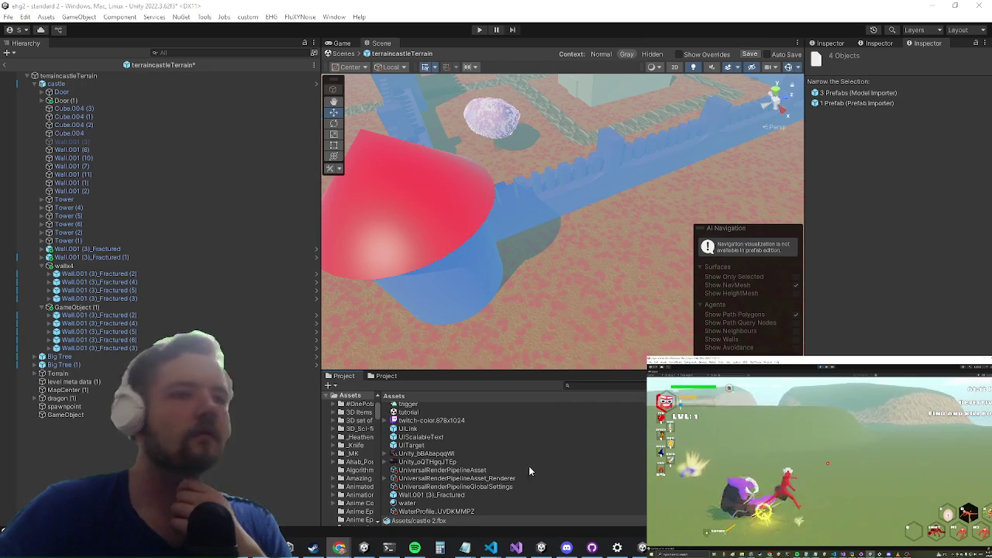
{"action": "scroll", "coordinate": [484, 461], "scroll_direction": "up", "scroll_amount": 10}
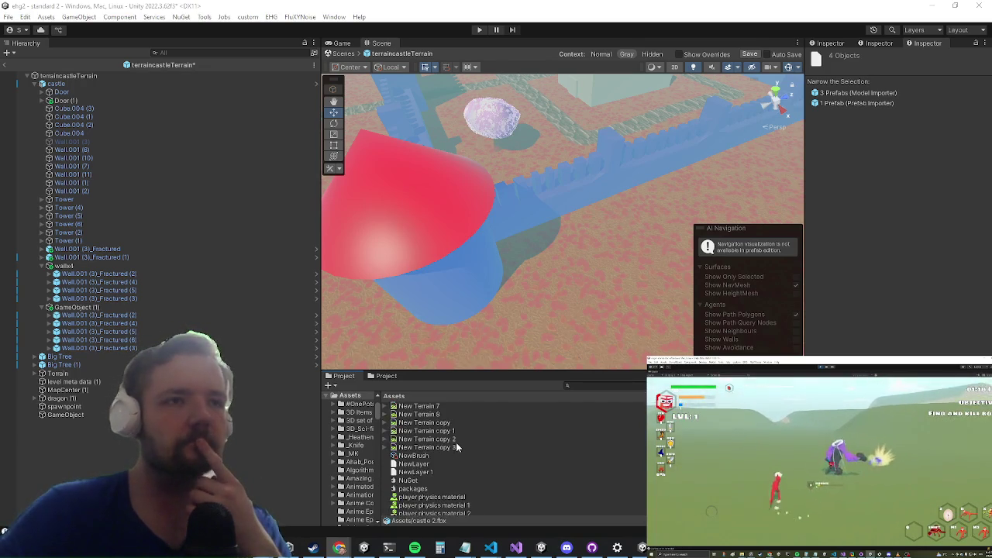
{"action": "scroll", "coordinate": [438, 444], "scroll_direction": "up", "scroll_amount": 10}
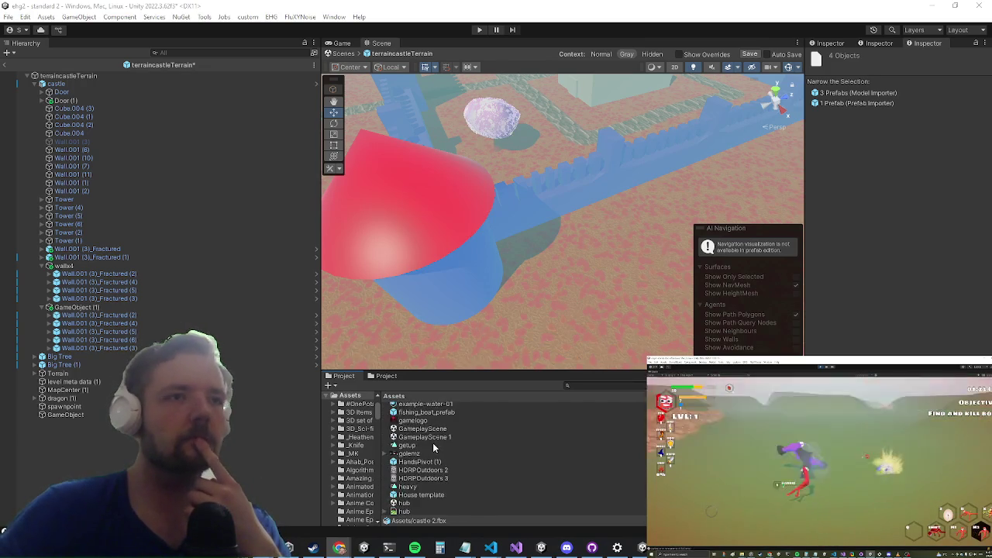
{"action": "scroll", "coordinate": [432, 448], "scroll_direction": "up", "scroll_amount": 2}
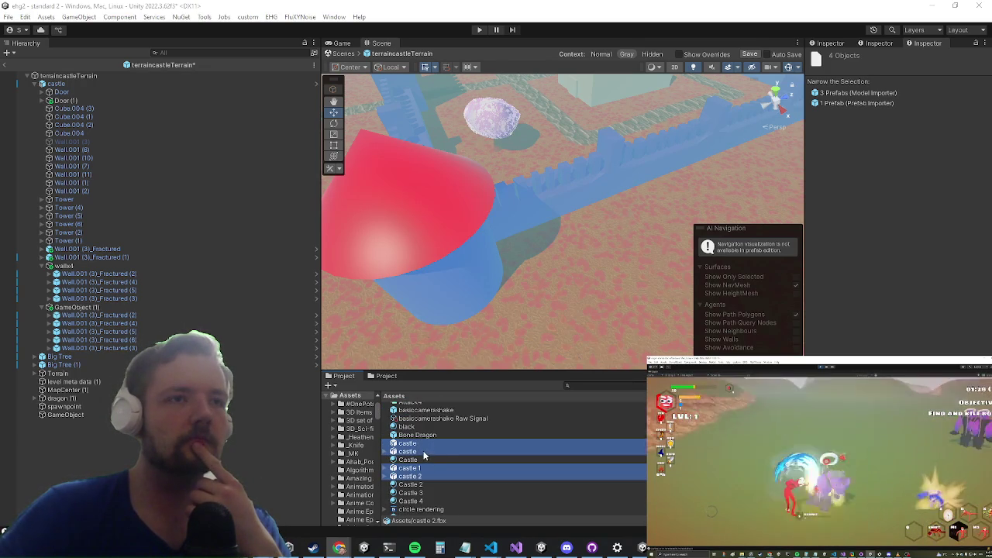
{"action": "scroll", "coordinate": [434, 451], "scroll_direction": "down", "scroll_amount": 10}
{"action": "scroll", "coordinate": [435, 452], "scroll_direction": "down", "scroll_amount": 10}
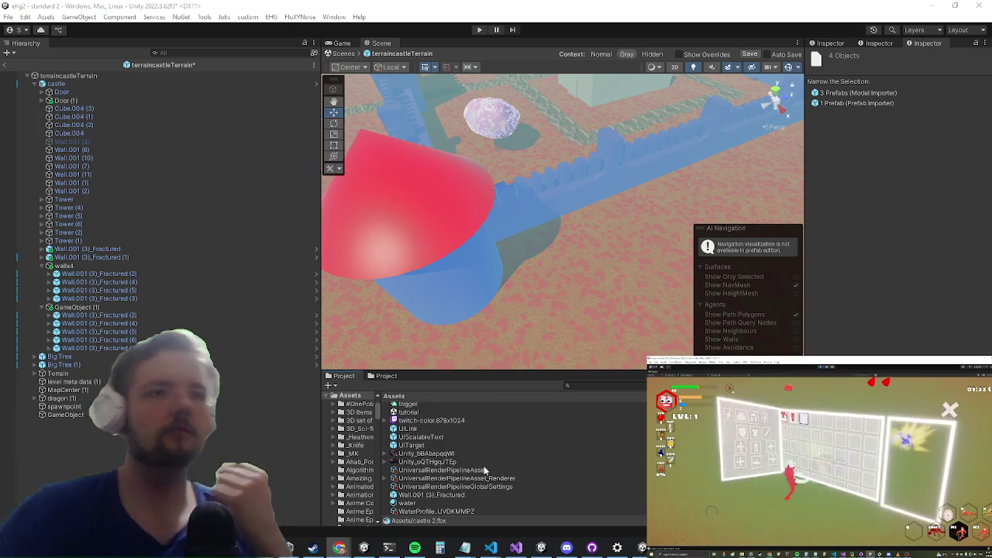
Step: Add the Wall.001 (3)_Fractured prefab to the selection, then open the castle folder
{"action": "left_click", "coordinate": [432, 497], "text": "ctrl"}
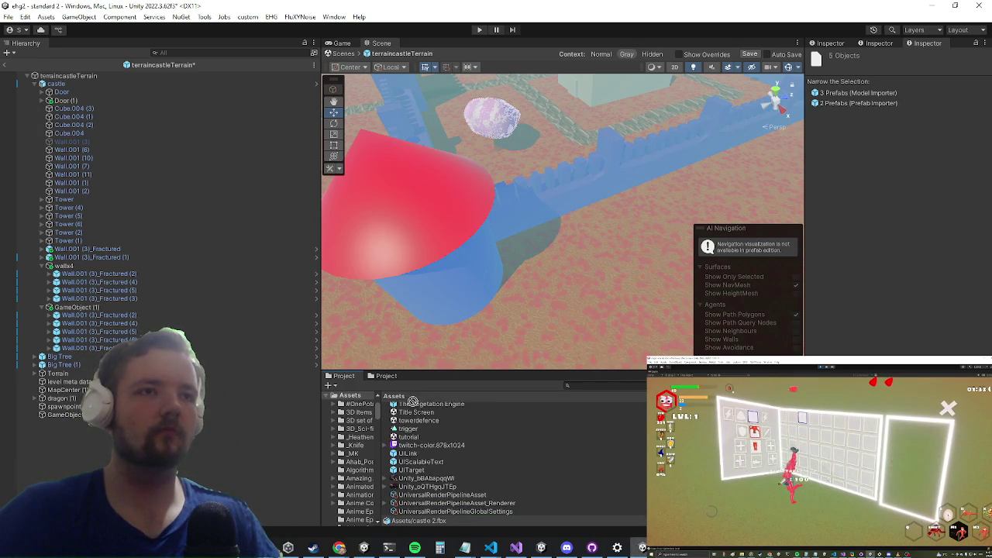
{"action": "scroll", "coordinate": [409, 402], "scroll_direction": "up", "scroll_amount": 10}
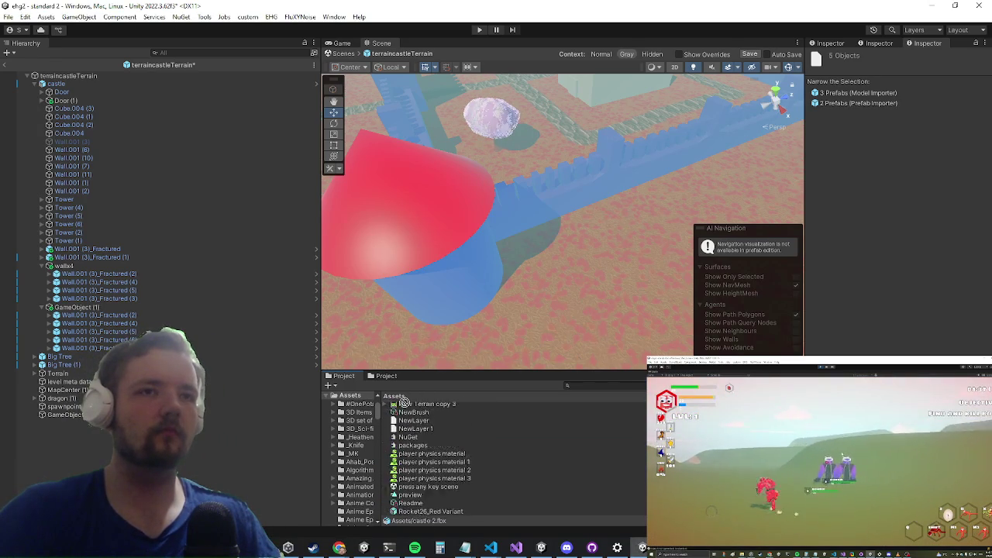
{"action": "scroll", "coordinate": [404, 401], "scroll_direction": "up", "scroll_amount": 3}
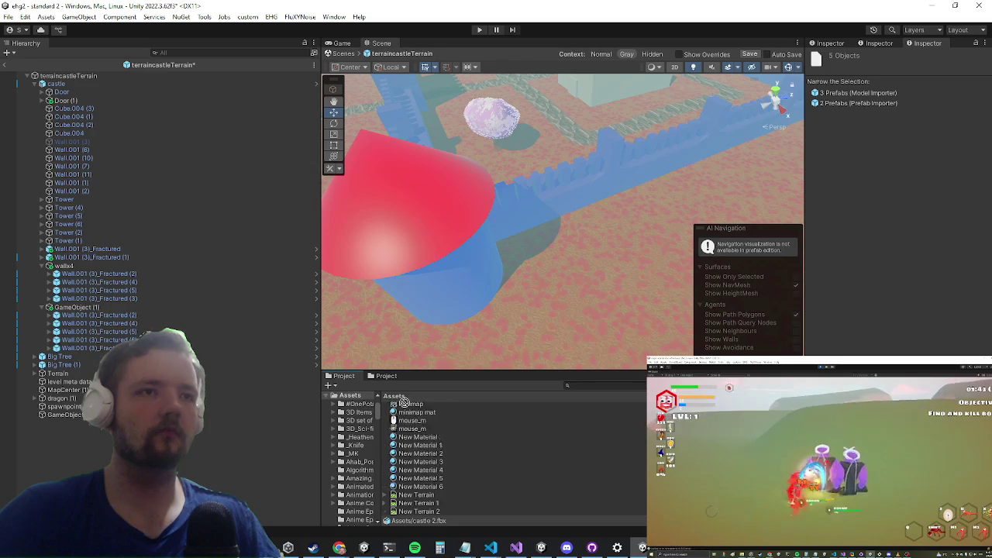
{"action": "scroll", "coordinate": [405, 399], "scroll_direction": "up", "scroll_amount": 8}
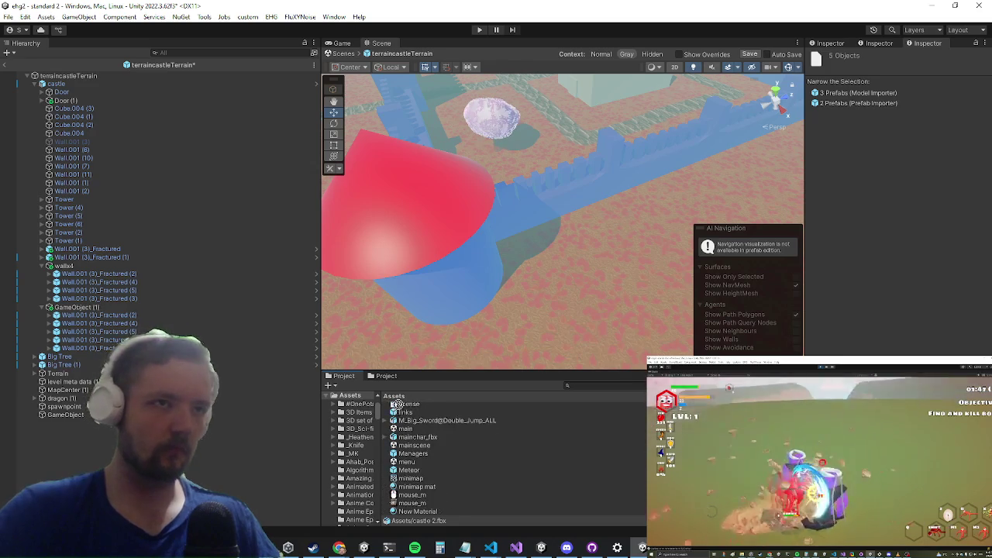
{"action": "scroll", "coordinate": [398, 404], "scroll_direction": "up", "scroll_amount": 10}
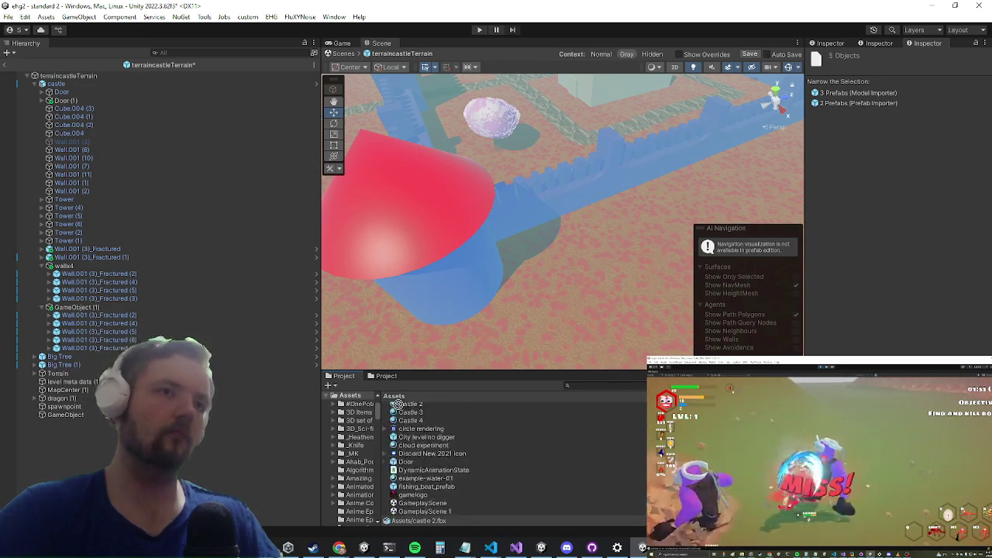
{"action": "scroll", "coordinate": [403, 405], "scroll_direction": "down", "scroll_amount": 15}
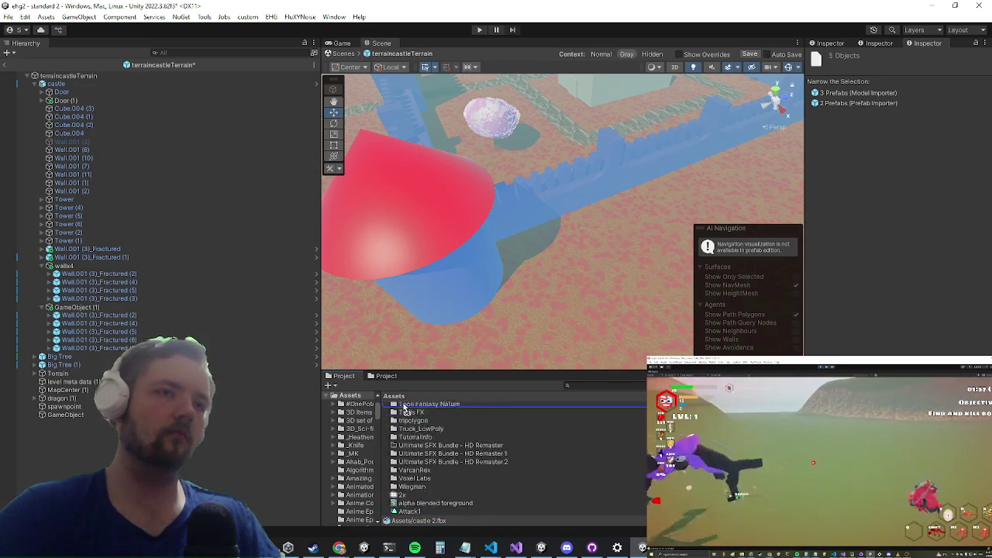
{"action": "scroll", "coordinate": [438, 411], "scroll_direction": "up", "scroll_amount": 6}
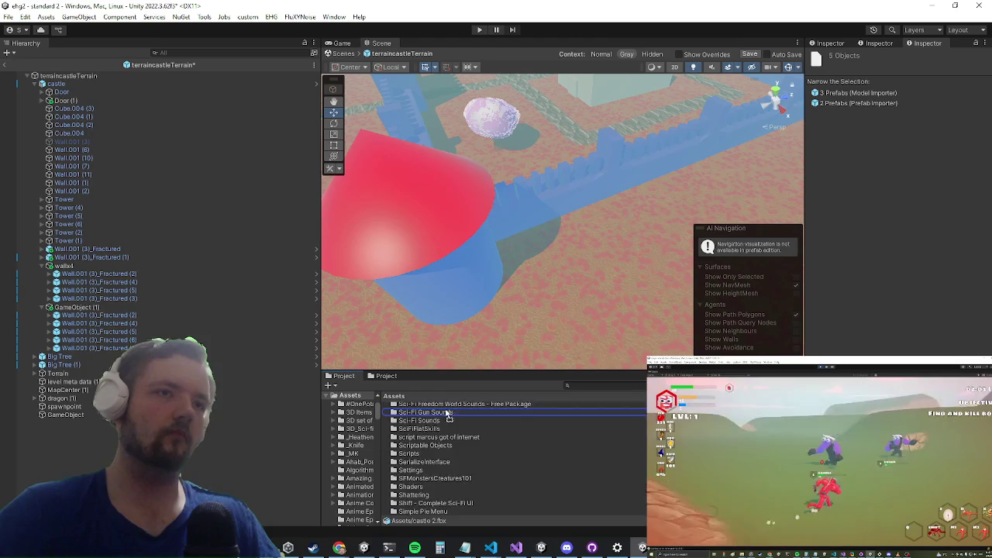
{"action": "scroll", "coordinate": [455, 419], "scroll_direction": "up", "scroll_amount": 3}
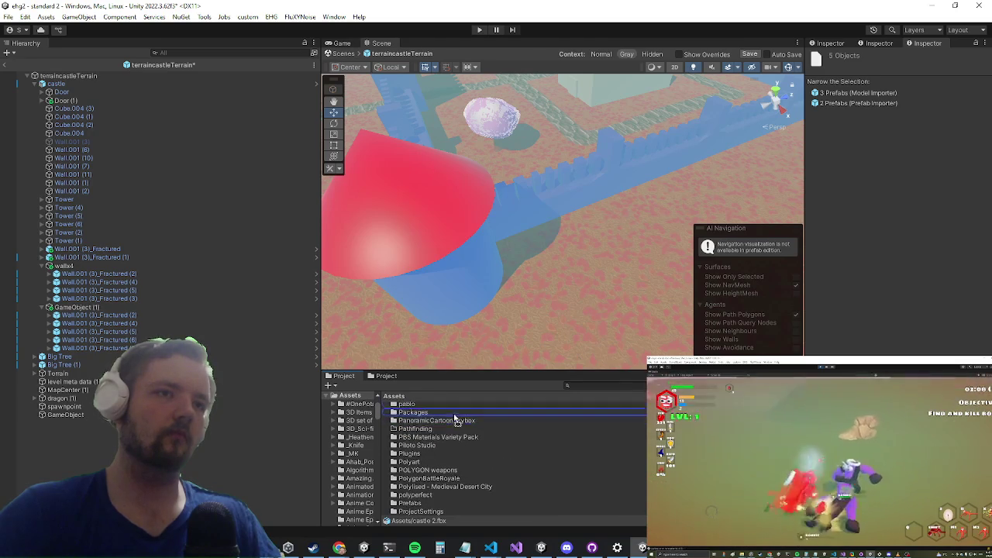
{"action": "scroll", "coordinate": [457, 415], "scroll_direction": "up", "scroll_amount": 3}
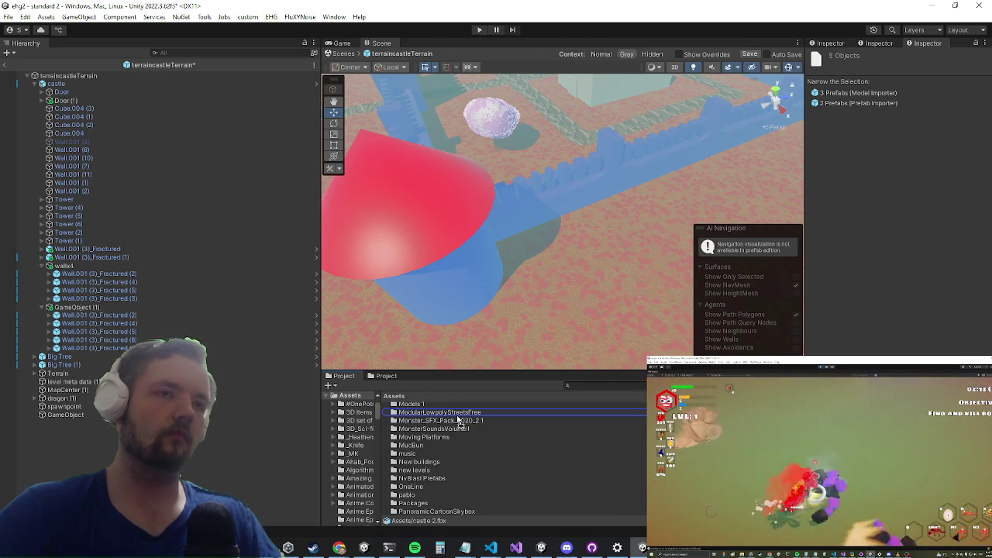
{"action": "scroll", "coordinate": [459, 423], "scroll_direction": "up", "scroll_amount": 3}
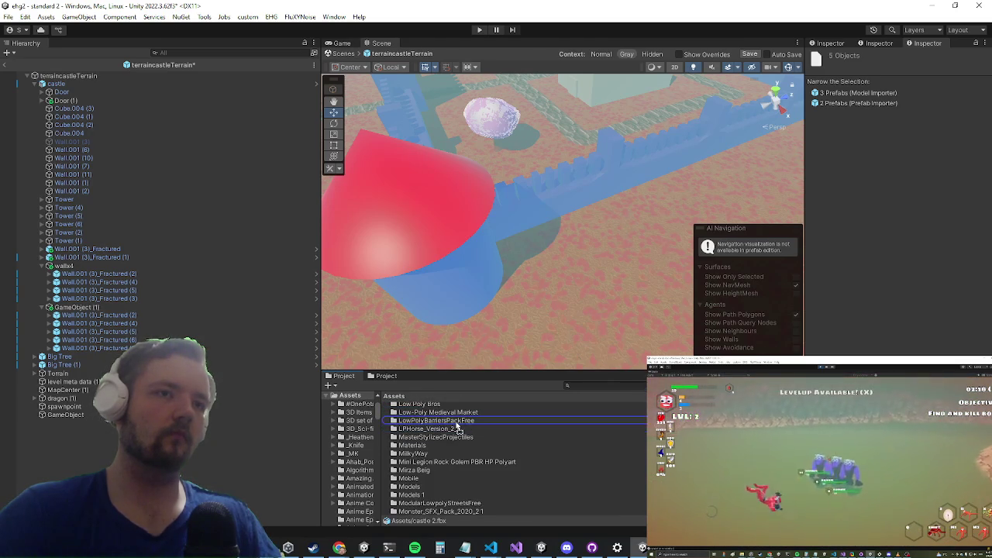
{"action": "scroll", "coordinate": [457, 426], "scroll_direction": "up", "scroll_amount": 3}
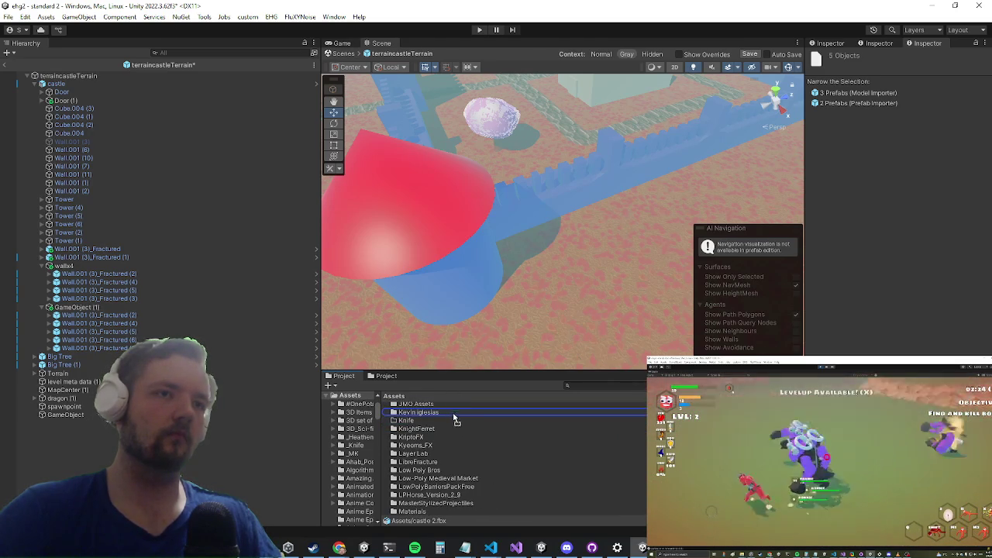
{"action": "scroll", "coordinate": [457, 418], "scroll_direction": "up", "scroll_amount": 8}
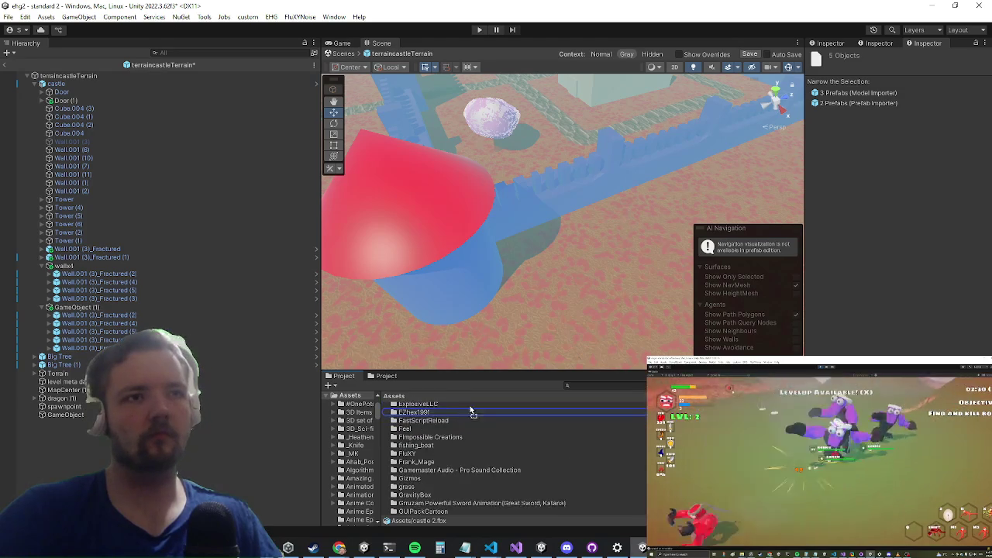
{"action": "scroll", "coordinate": [471, 417], "scroll_direction": "up", "scroll_amount": 5}
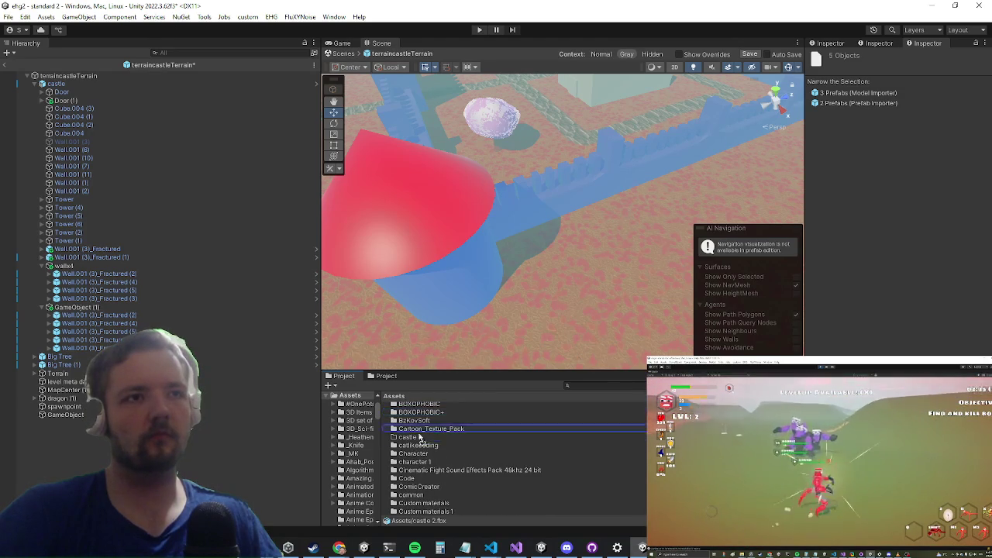
{"action": "double_click", "coordinate": [406, 439]}
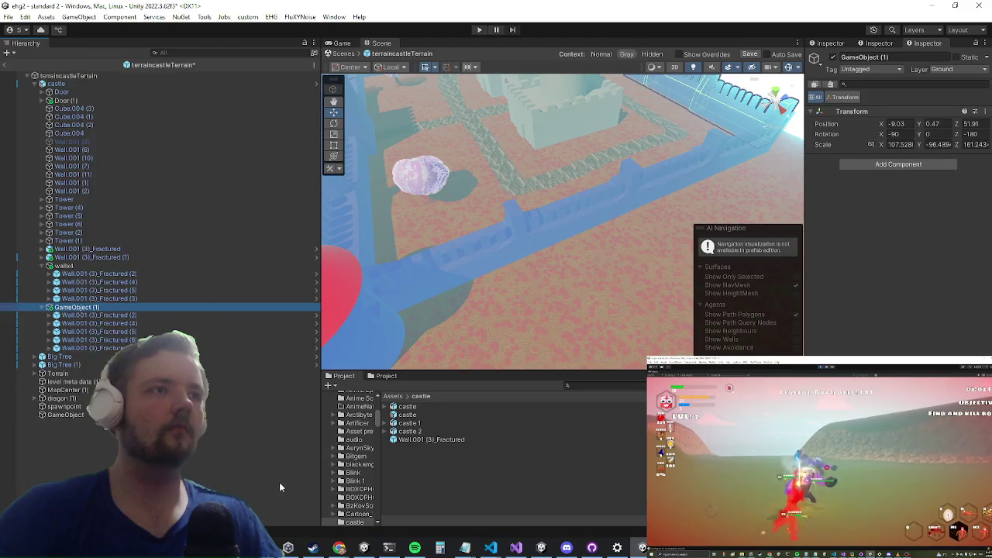
Step: Save wallx4 as a prefab in the castle folder and delete GameObject (1)
{"action": "left_click_drag", "start_coordinate": [67, 270], "coordinate": [459, 459]}
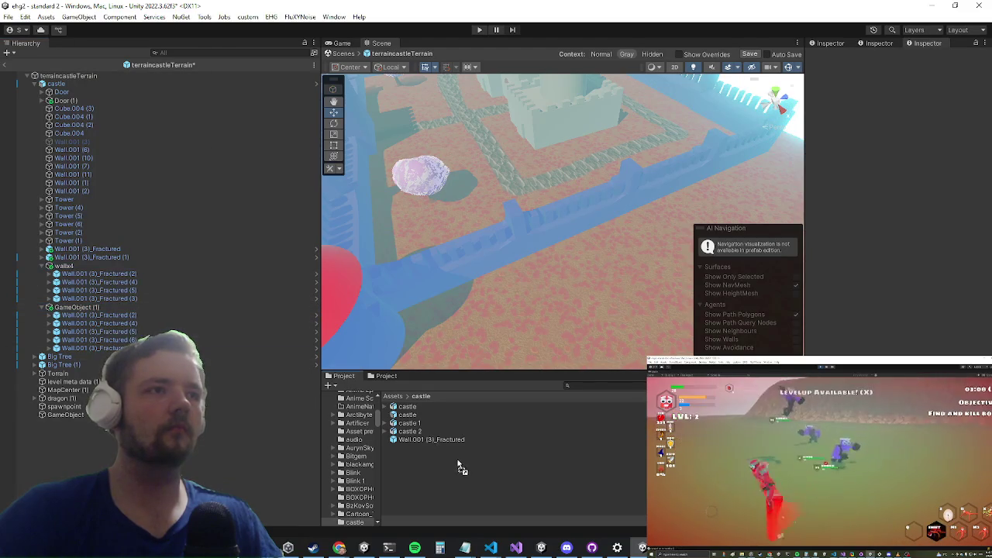
{"action": "left_click", "coordinate": [72, 308]}
{"action": "right_click", "coordinate": [72, 307]}
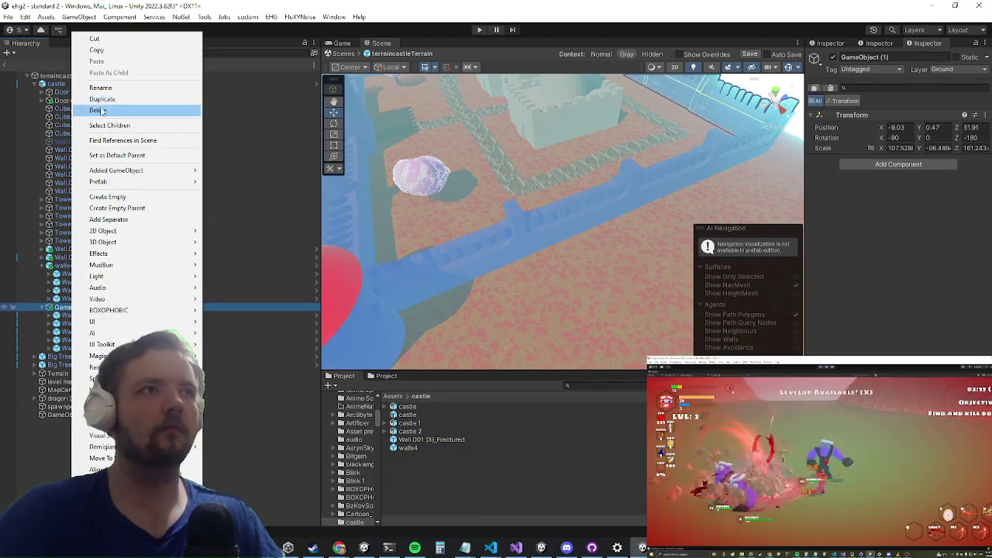
{"action": "left_click", "coordinate": [99, 110]}
Step: Duplicate wallx4, set its Rotation Z to 0, and move it to X -6.4, Z 49.53
{"action": "left_click", "coordinate": [63, 265]}
{"action": "mouse_move", "coordinate": [673, 236]}
{"action": "left_mouse_down"}
{"action": "mouse_move", "coordinate": [636, 225]}
{"action": "mouse_move", "coordinate": [596, 270]}
{"action": "mouse_move", "coordinate": [619, 192]}
{"action": "mouse_move", "coordinate": [563, 305]}
{"action": "left_mouse_up"}
{"action": "key", "text": "ctrl+d"}
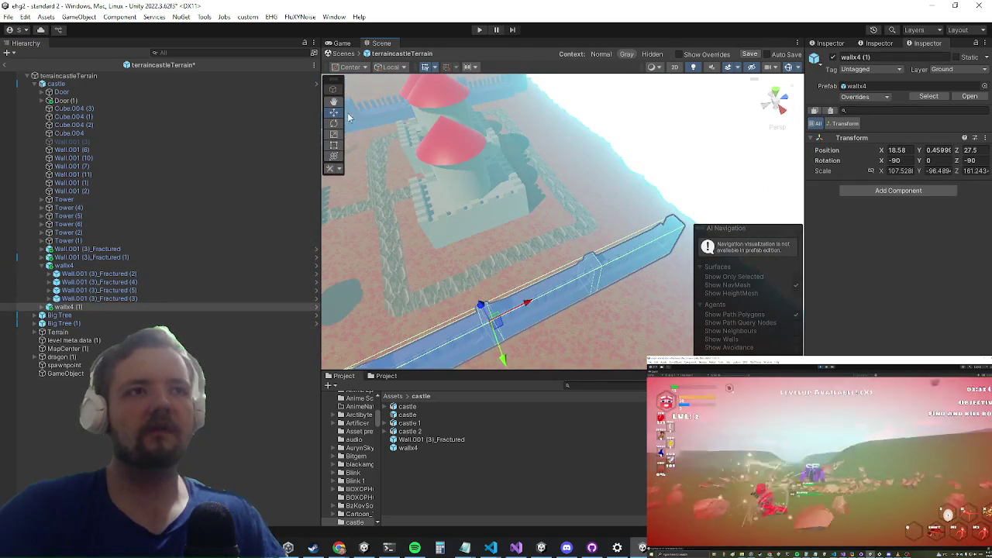
{"action": "left_click_drag", "start_coordinate": [528, 341], "coordinate": [419, 430]}
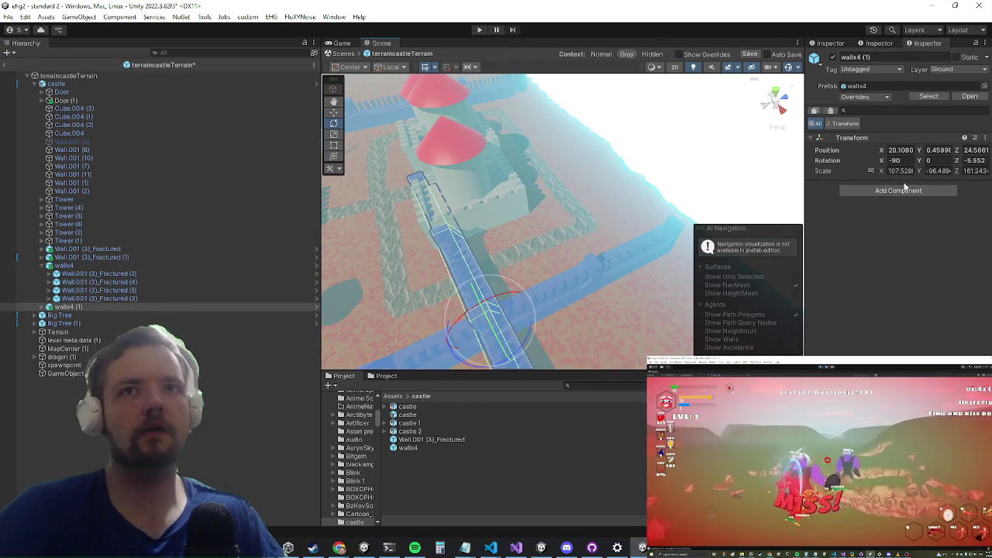
{"action": "type", "text": "0"}
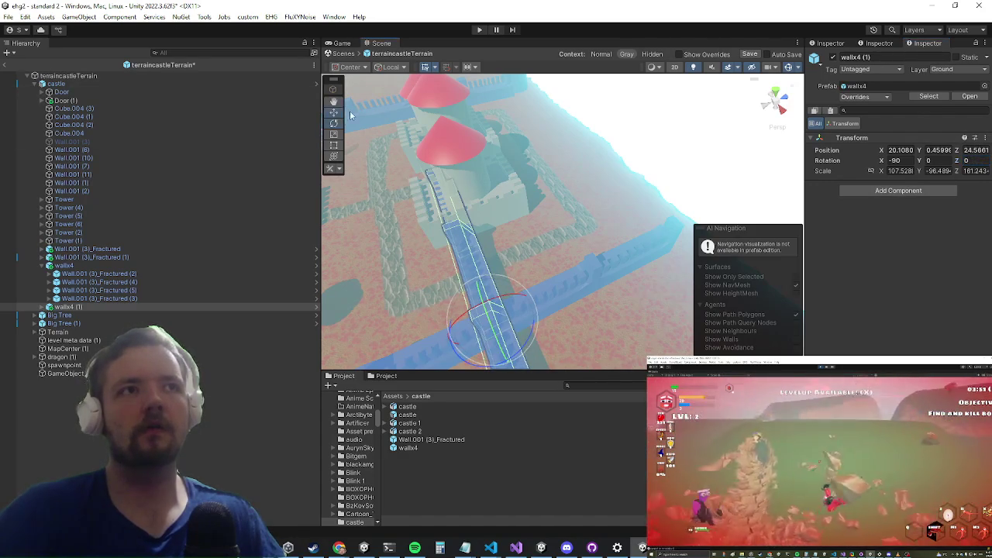
{"action": "mouse_move", "coordinate": [458, 339]}
{"action": "left_mouse_down"}
{"action": "mouse_move", "coordinate": [663, 252]}
{"action": "mouse_move", "coordinate": [597, 267]}
{"action": "mouse_move", "coordinate": [534, 226]}
{"action": "mouse_move", "coordinate": [543, 256]}
{"action": "mouse_move", "coordinate": [572, 254]}
{"action": "mouse_move", "coordinate": [531, 205]}
{"action": "mouse_move", "coordinate": [460, 177]}
{"action": "mouse_move", "coordinate": [547, 199]}
{"action": "mouse_move", "coordinate": [509, 169]}
{"action": "mouse_move", "coordinate": [511, 150]}
{"action": "mouse_move", "coordinate": [548, 165]}
{"action": "mouse_move", "coordinate": [500, 470]}
{"action": "mouse_move", "coordinate": [535, 290]}
{"action": "left_mouse_up"}
{"action": "scroll", "coordinate": [512, 246], "scroll_direction": "down", "scroll_amount": 5}
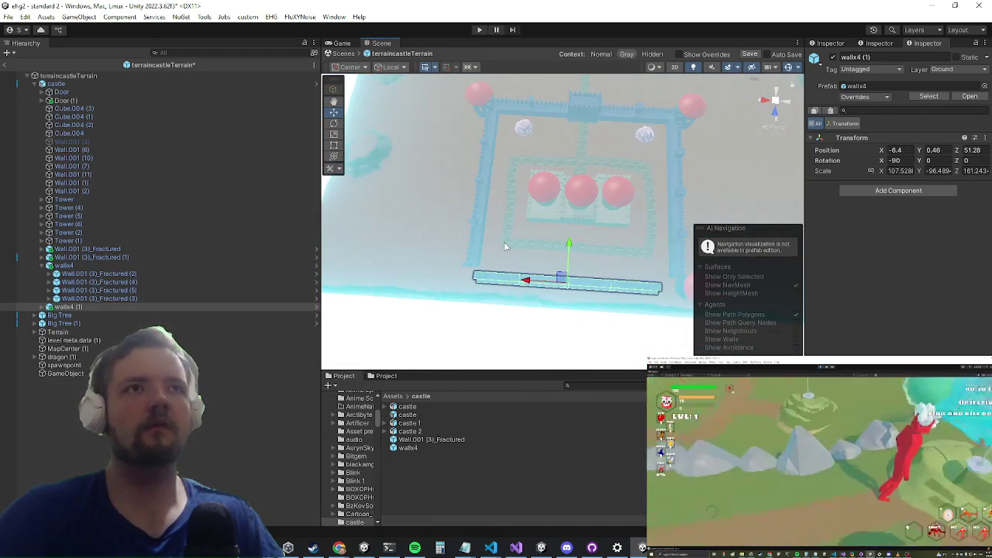
{"action": "scroll", "coordinate": [473, 223], "scroll_direction": "up", "scroll_amount": 5}
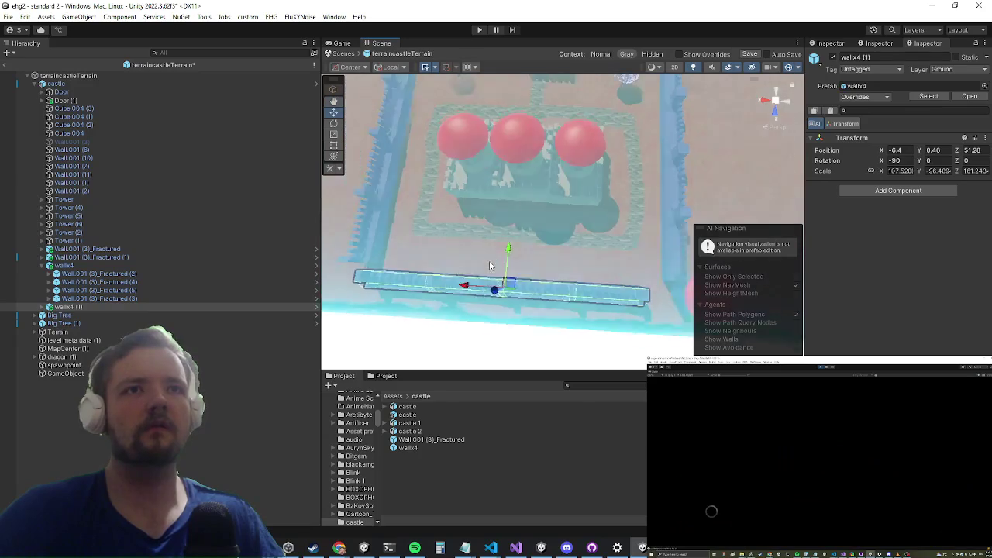
{"action": "scroll", "coordinate": [489, 266], "scroll_direction": "up", "scroll_amount": 2}
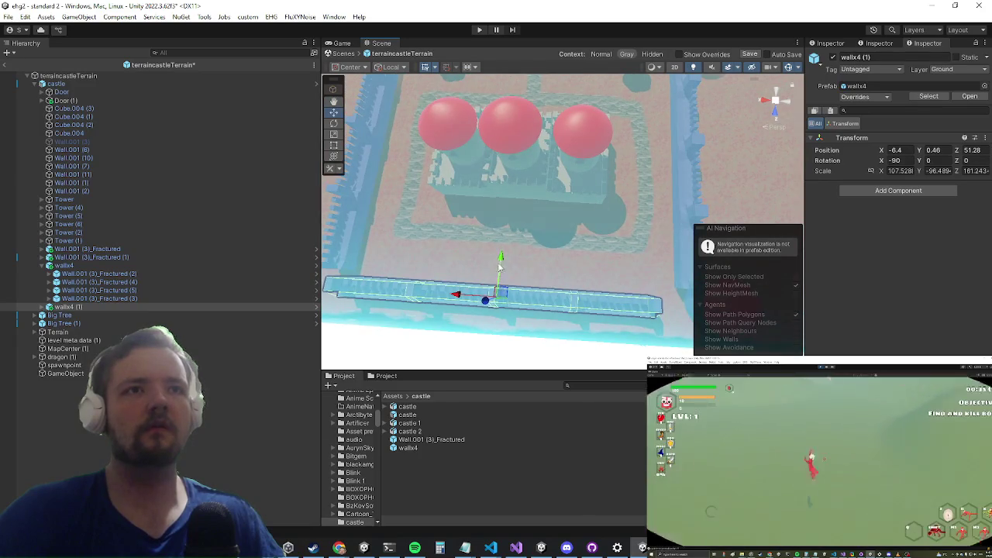
{"action": "mouse_move", "coordinate": [500, 263]}
{"action": "left_mouse_down"}
{"action": "mouse_move", "coordinate": [500, 250]}
{"action": "mouse_move", "coordinate": [500, 297]}
{"action": "mouse_move", "coordinate": [527, 214]}
{"action": "mouse_move", "coordinate": [445, 202]}
{"action": "mouse_move", "coordinate": [197, 127]}
{"action": "mouse_move", "coordinate": [491, 221]}
{"action": "mouse_move", "coordinate": [589, 195]}
{"action": "mouse_move", "coordinate": [543, 155]}
{"action": "mouse_move", "coordinate": [434, 93]}
{"action": "mouse_move", "coordinate": [334, 5]}
{"action": "mouse_move", "coordinate": [403, 101]}
{"action": "mouse_move", "coordinate": [468, 115]}
{"action": "left_mouse_up"}
{"action": "left_click", "coordinate": [500, 244]}
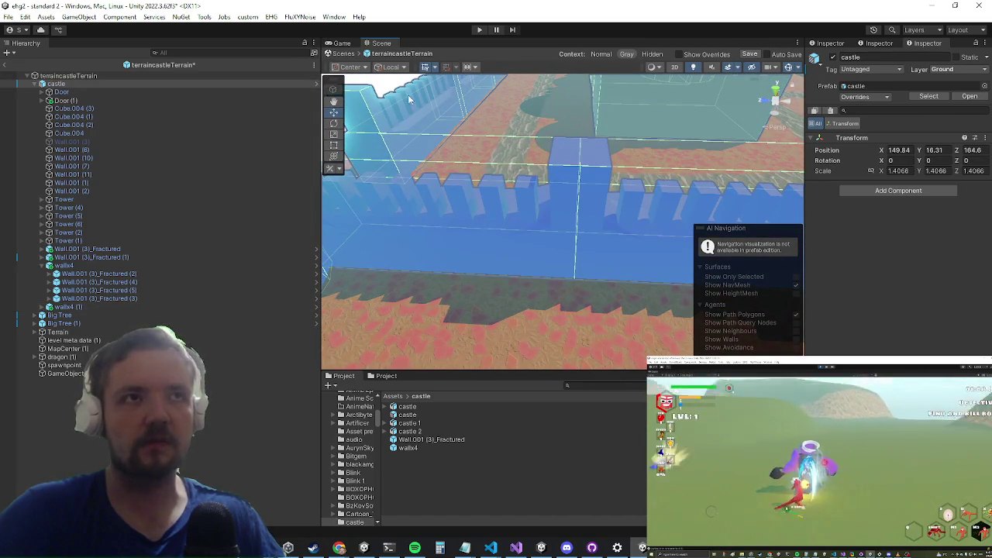
Step: Open the wallx4 prefab for editing, saving the pending prefab modifications
{"action": "key", "text": "f"}
{"action": "left_click_drag", "start_coordinate": [381, 181], "coordinate": [369, 270]}
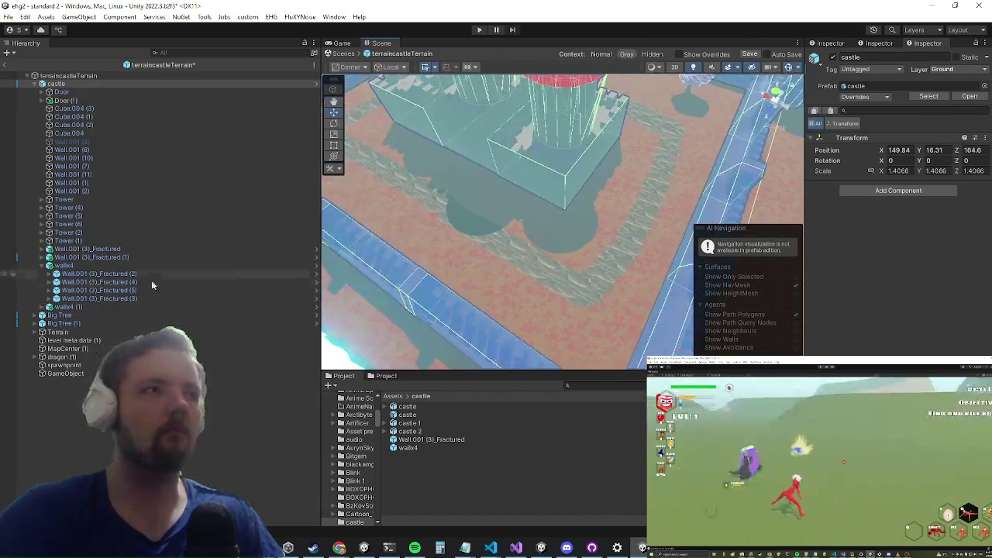
{"action": "left_click", "coordinate": [133, 265]}
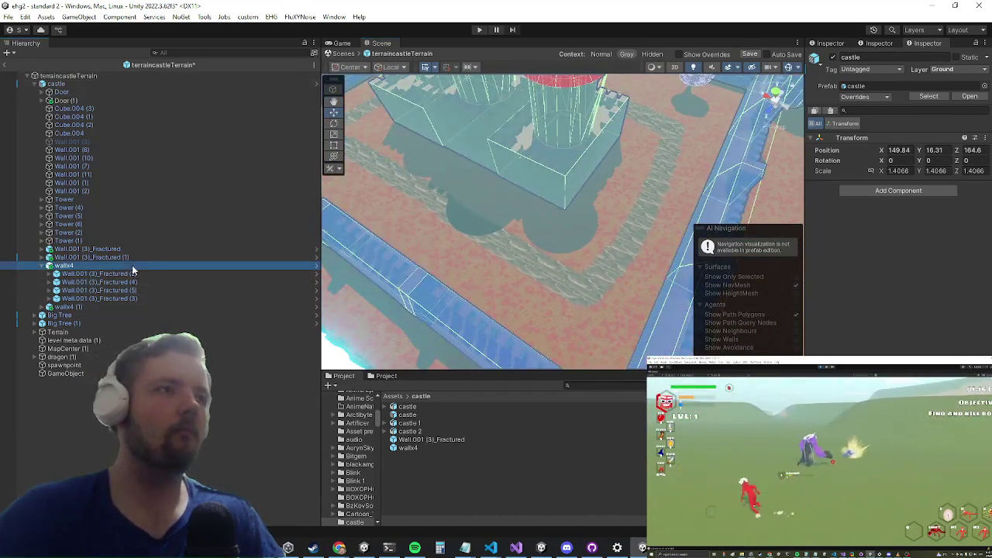
{"action": "left_click", "coordinate": [976, 97]}
{"action": "left_click", "coordinate": [474, 295]}
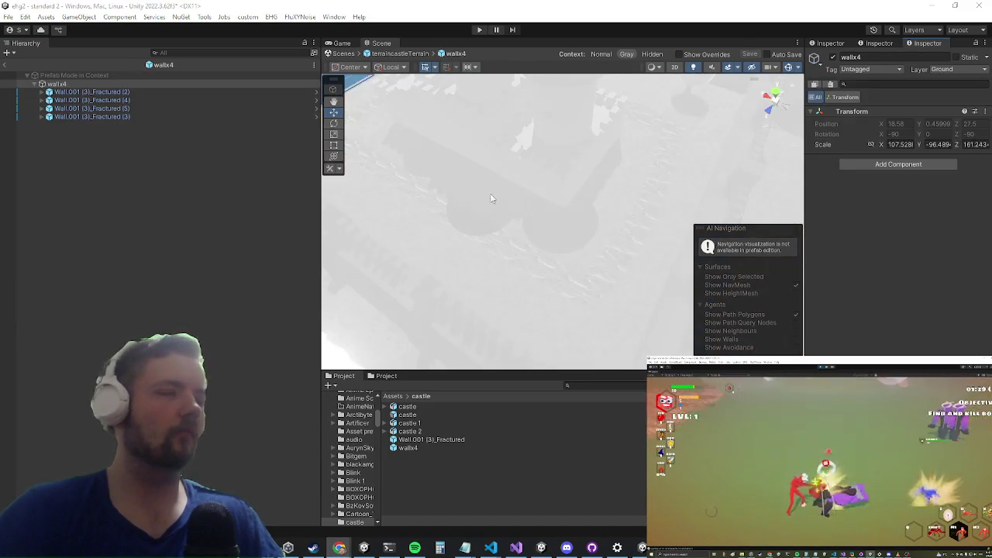
Step: Inspect the wallx4 pieces Fractured (4), (3) and (2), framing Fractured (2) in view
{"action": "double_click", "coordinate": [92, 100]}
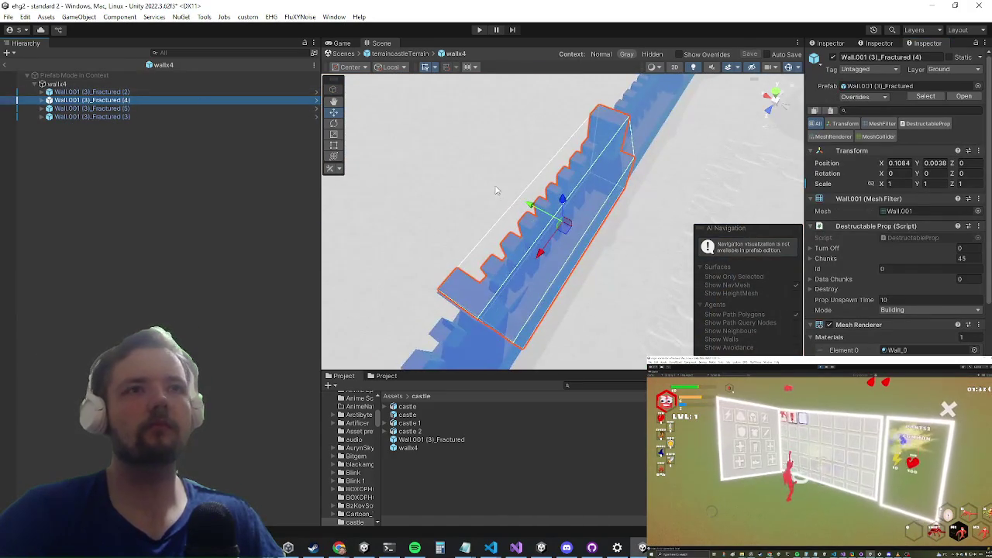
{"action": "mouse_move", "coordinate": [492, 201]}
{"action": "left_mouse_down"}
{"action": "mouse_move", "coordinate": [398, 150]}
{"action": "mouse_move", "coordinate": [491, 191]}
{"action": "mouse_move", "coordinate": [434, 89]}
{"action": "mouse_move", "coordinate": [391, 214]}
{"action": "mouse_move", "coordinate": [298, 225]}
{"action": "mouse_move", "coordinate": [403, 228]}
{"action": "left_mouse_up"}
{"action": "left_click", "coordinate": [113, 91]}
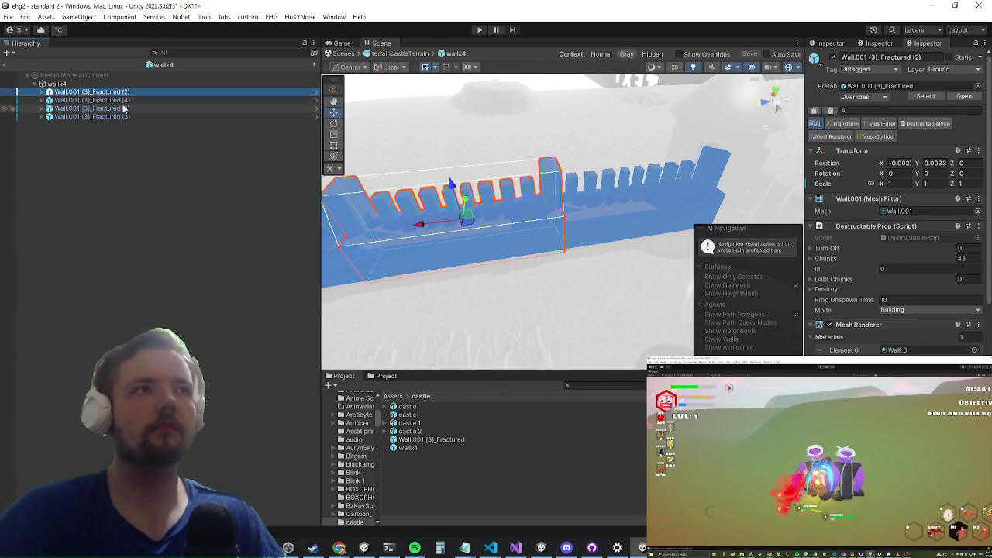
{"action": "left_click", "coordinate": [124, 101]}
{"action": "left_click", "coordinate": [118, 116]}
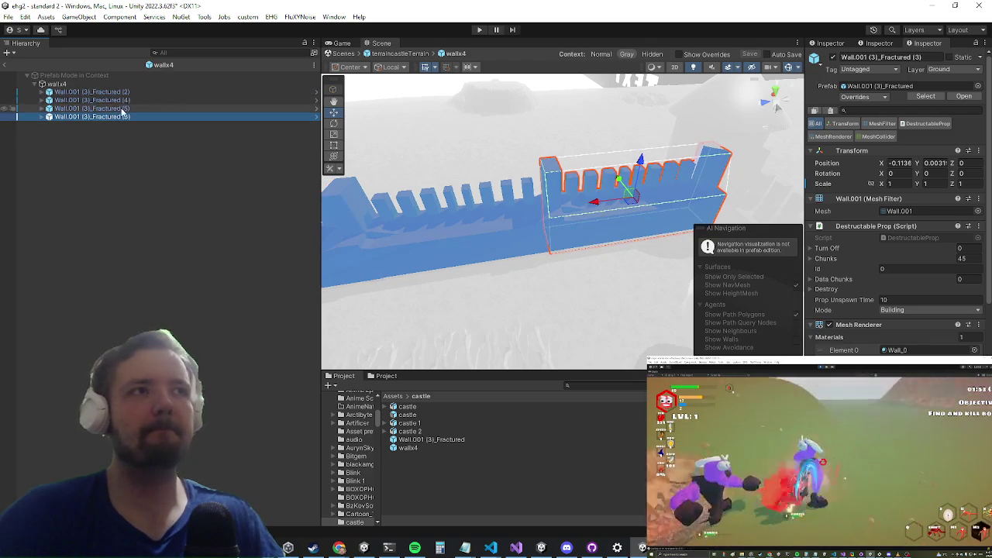
{"action": "left_click", "coordinate": [121, 109]}
{"action": "left_click", "coordinate": [122, 91]}
{"action": "key", "text": "f"}
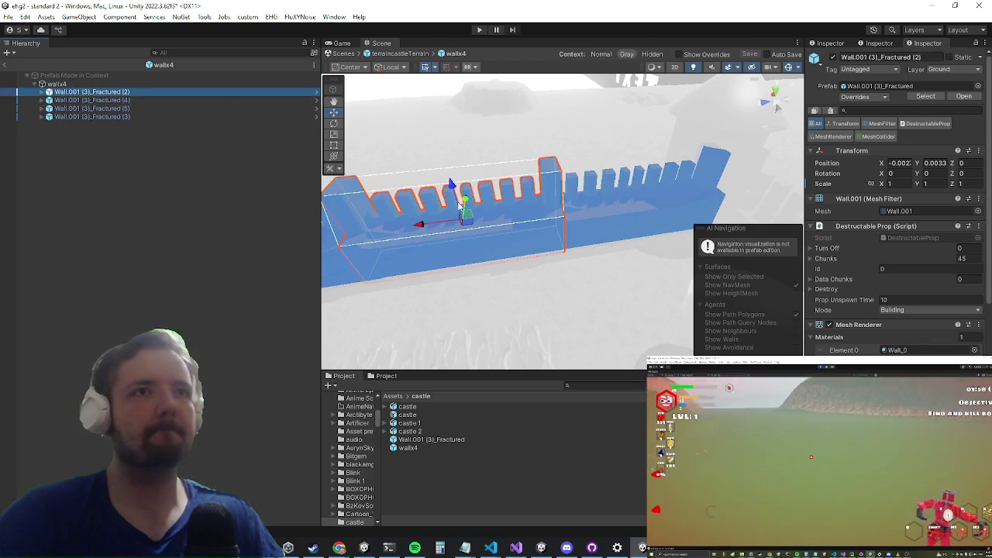
{"action": "mouse_move", "coordinate": [482, 215]}
{"action": "left_mouse_down"}
{"action": "mouse_move", "coordinate": [475, 254]}
{"action": "mouse_move", "coordinate": [410, 268]}
{"action": "mouse_move", "coordinate": [434, 265]}
{"action": "left_mouse_up"}
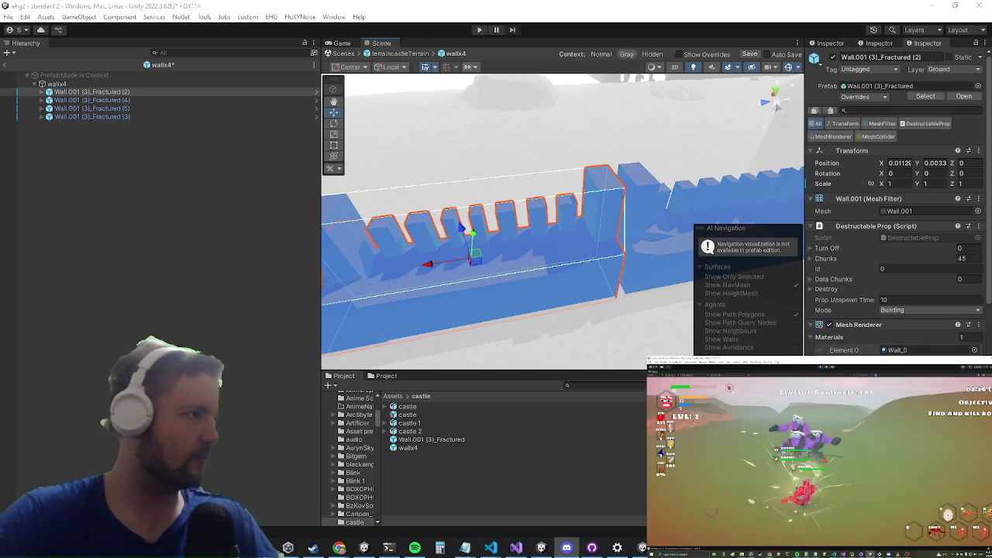
Step: Vertex-snap a corner of Wall.001 (3)_Fractured (2) onto the adjacent wall section
{"action": "left_click_drag", "start_coordinate": [524, 127], "coordinate": [434, 292]}
{"action": "left_click_drag", "start_coordinate": [467, 245], "coordinate": [408, 307]}
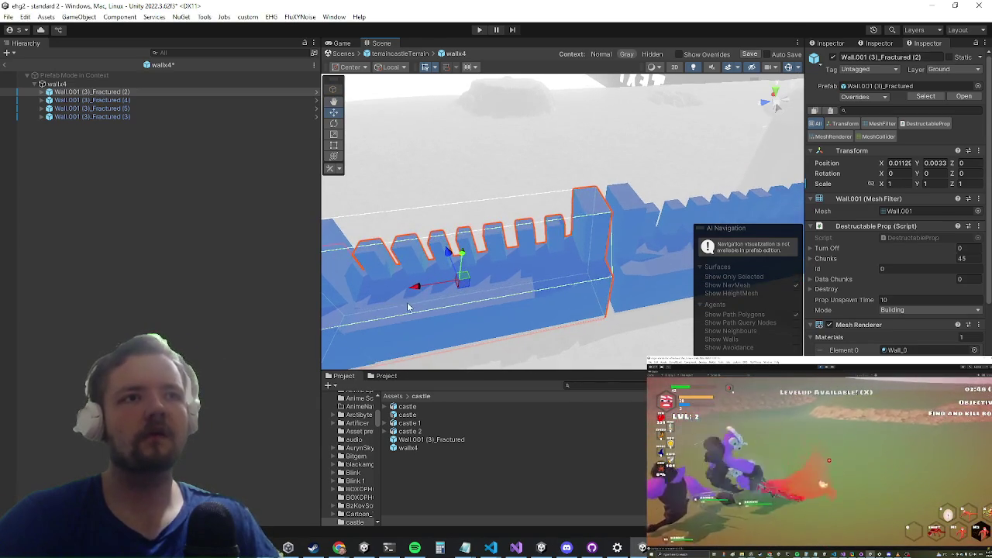
{"action": "key", "text": "v"}
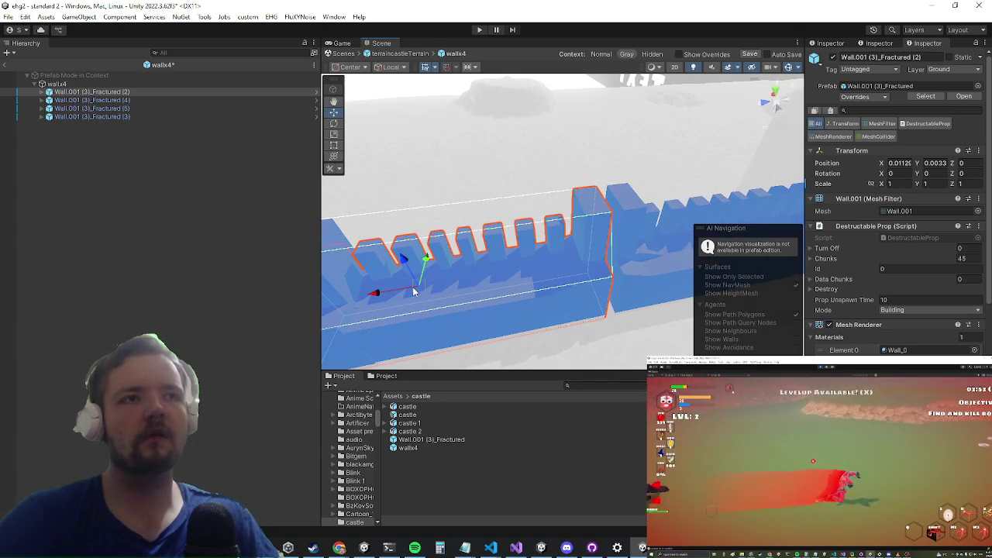
{"action": "mouse_move", "coordinate": [425, 289]}
{"action": "left_mouse_down"}
{"action": "mouse_move", "coordinate": [465, 268]}
{"action": "mouse_move", "coordinate": [449, 299]}
{"action": "mouse_move", "coordinate": [432, 277]}
{"action": "mouse_move", "coordinate": [427, 219]}
{"action": "mouse_move", "coordinate": [430, 360]}
{"action": "mouse_move", "coordinate": [426, 265]}
{"action": "mouse_move", "coordinate": [418, 341]}
{"action": "mouse_move", "coordinate": [441, 310]}
{"action": "mouse_move", "coordinate": [450, 364]}
{"action": "mouse_move", "coordinate": [434, 286]}
{"action": "left_mouse_up"}
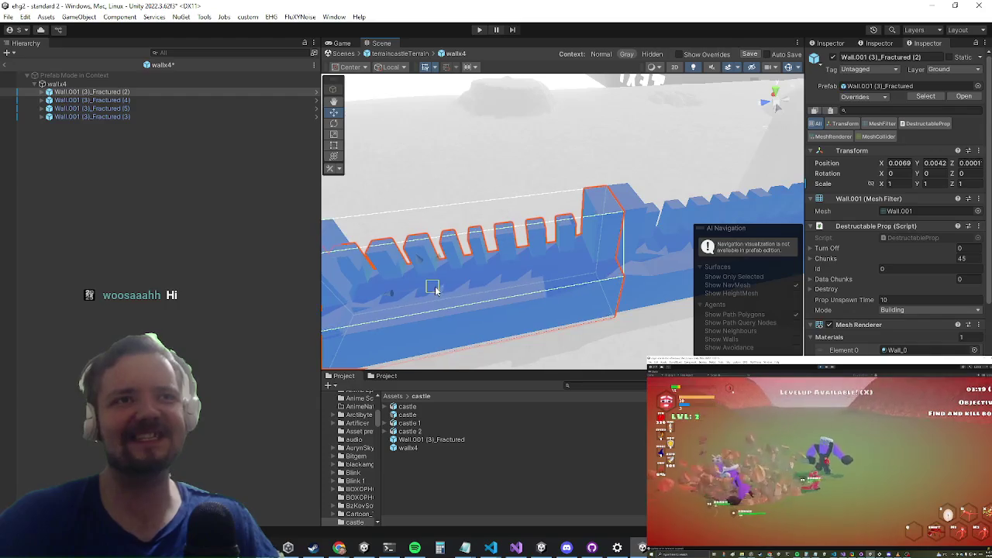
Step: Nudge Fractured (2) along X to close the gap, ending at X 0.0057, Y 0.0041
{"action": "mouse_move", "coordinate": [640, 165]}
{"action": "left_mouse_down"}
{"action": "mouse_move", "coordinate": [436, 199]}
{"action": "mouse_move", "coordinate": [472, 177]}
{"action": "mouse_move", "coordinate": [481, 204]}
{"action": "mouse_move", "coordinate": [502, 211]}
{"action": "left_mouse_up"}
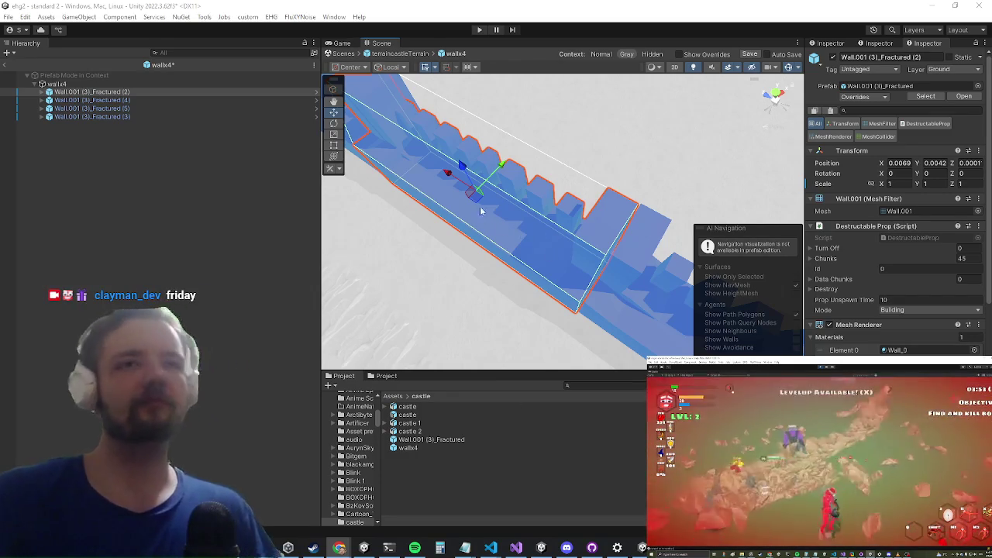
{"action": "left_click_drag", "start_coordinate": [477, 216], "coordinate": [478, 268]}
{"action": "mouse_move", "coordinate": [497, 222]}
{"action": "left_mouse_down"}
{"action": "mouse_move", "coordinate": [514, 209]}
{"action": "mouse_move", "coordinate": [531, 141]}
{"action": "mouse_move", "coordinate": [543, 272]}
{"action": "mouse_move", "coordinate": [571, 297]}
{"action": "mouse_move", "coordinate": [491, 262]}
{"action": "mouse_move", "coordinate": [513, 214]}
{"action": "mouse_move", "coordinate": [512, 235]}
{"action": "mouse_move", "coordinate": [561, 239]}
{"action": "mouse_move", "coordinate": [591, 213]}
{"action": "left_mouse_up"}
{"action": "left_click_drag", "start_coordinate": [530, 226], "coordinate": [534, 226]}
{"action": "mouse_move", "coordinate": [607, 249]}
{"action": "left_mouse_down"}
{"action": "mouse_move", "coordinate": [491, 230]}
{"action": "mouse_move", "coordinate": [465, 243]}
{"action": "mouse_move", "coordinate": [504, 275]}
{"action": "mouse_move", "coordinate": [612, 268]}
{"action": "mouse_move", "coordinate": [469, 166]}
{"action": "mouse_move", "coordinate": [423, 161]}
{"action": "left_mouse_up"}
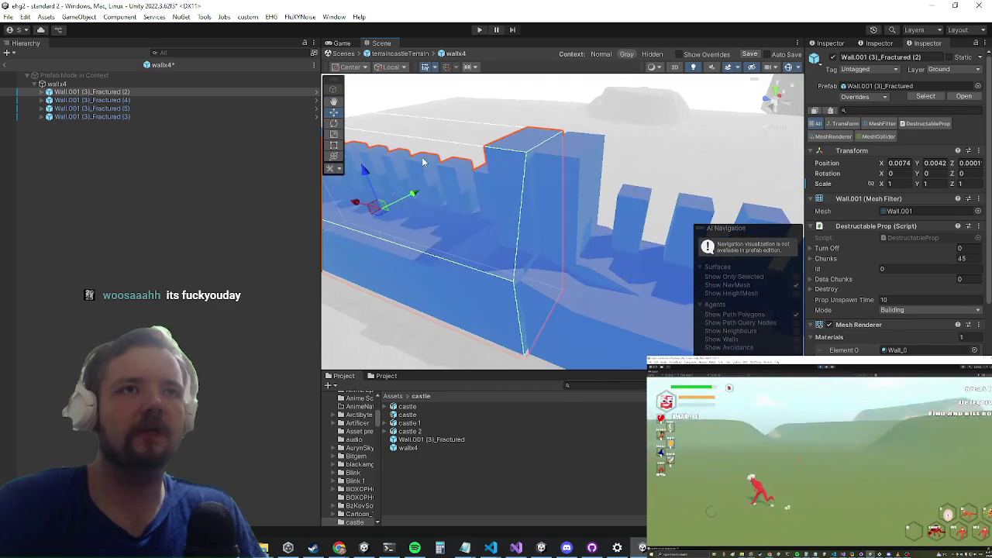
{"action": "left_click_drag", "start_coordinate": [353, 203], "coordinate": [413, 198]}
{"action": "scroll", "coordinate": [511, 140], "scroll_direction": "down", "scroll_amount": 5}
{"action": "left_click_drag", "start_coordinate": [500, 146], "coordinate": [486, 388]}
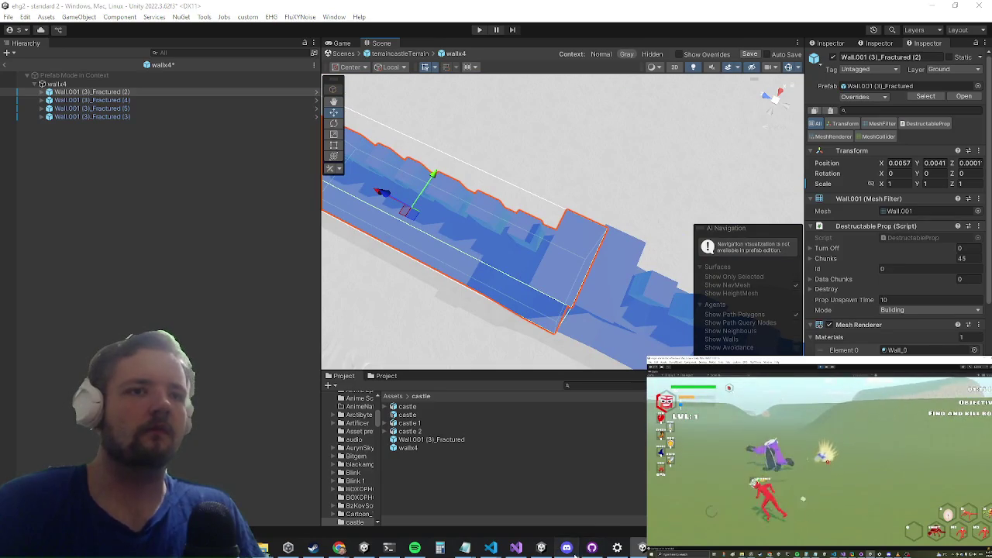
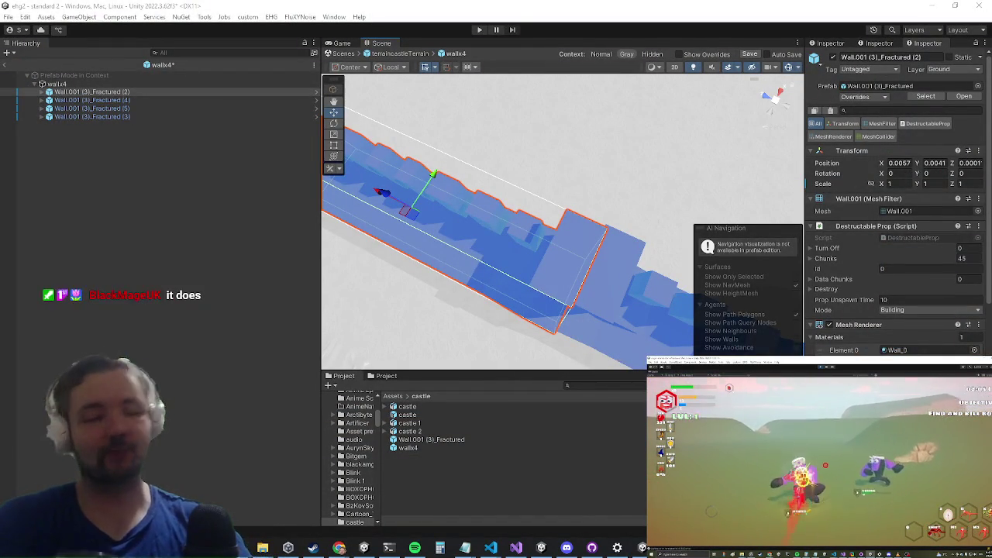
Step: Lower the front fractured wall piece, Fractured (4), slightly so it sits level
{"action": "mouse_move", "coordinate": [580, 218]}
{"action": "left_mouse_down"}
{"action": "mouse_move", "coordinate": [634, 143]}
{"action": "mouse_move", "coordinate": [558, 170]}
{"action": "mouse_move", "coordinate": [512, 248]}
{"action": "mouse_move", "coordinate": [489, 337]}
{"action": "mouse_move", "coordinate": [478, 251]}
{"action": "left_mouse_up"}
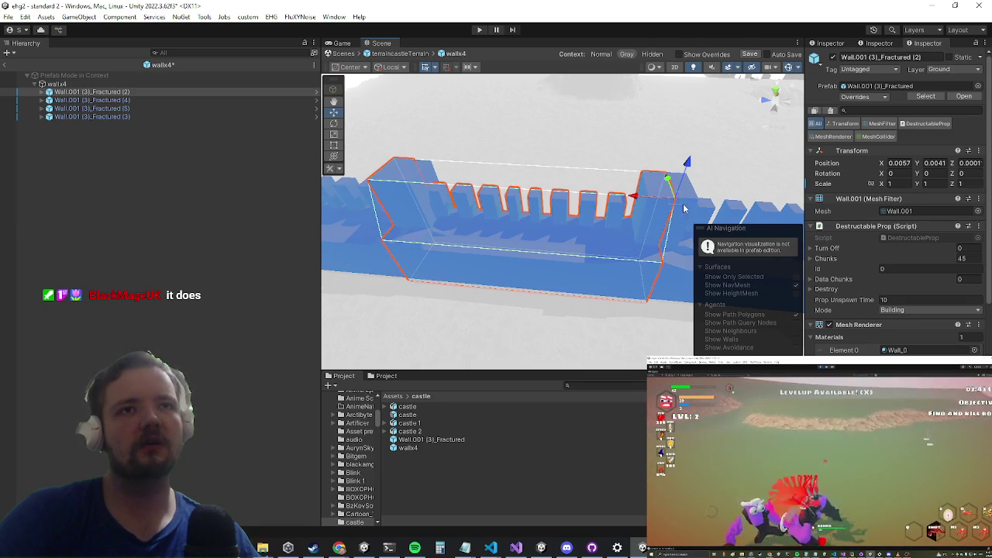
{"action": "left_click", "coordinate": [676, 179]}
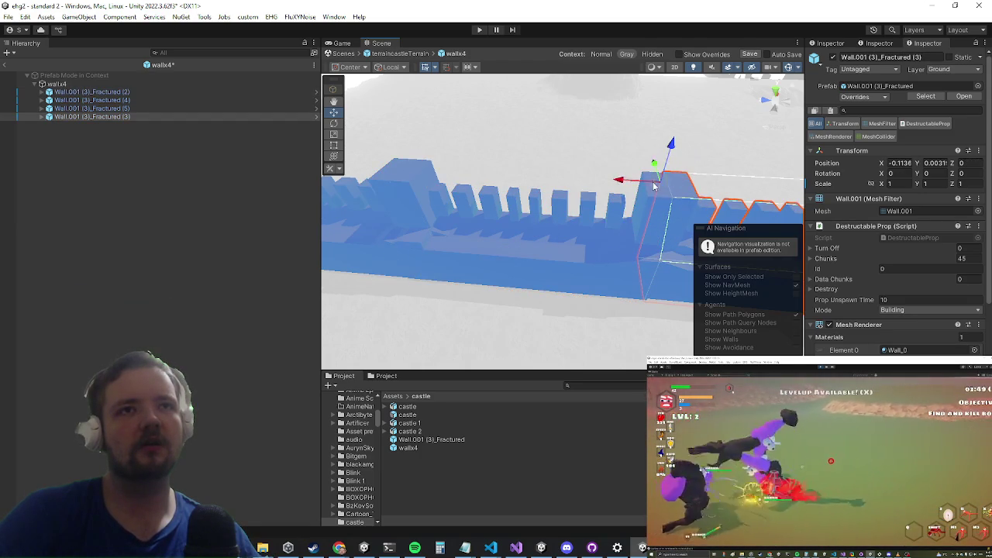
{"action": "mouse_move", "coordinate": [658, 178]}
{"action": "left_mouse_down"}
{"action": "mouse_move", "coordinate": [558, 204]}
{"action": "mouse_move", "coordinate": [710, 134]}
{"action": "mouse_move", "coordinate": [533, 199]}
{"action": "mouse_move", "coordinate": [574, 225]}
{"action": "mouse_move", "coordinate": [610, 223]}
{"action": "mouse_move", "coordinate": [421, 244]}
{"action": "mouse_move", "coordinate": [454, 284]}
{"action": "mouse_move", "coordinate": [432, 259]}
{"action": "mouse_move", "coordinate": [595, 240]}
{"action": "mouse_move", "coordinate": [598, 183]}
{"action": "left_mouse_up"}
{"action": "left_click", "coordinate": [533, 199]}
{"action": "left_click", "coordinate": [617, 196]}
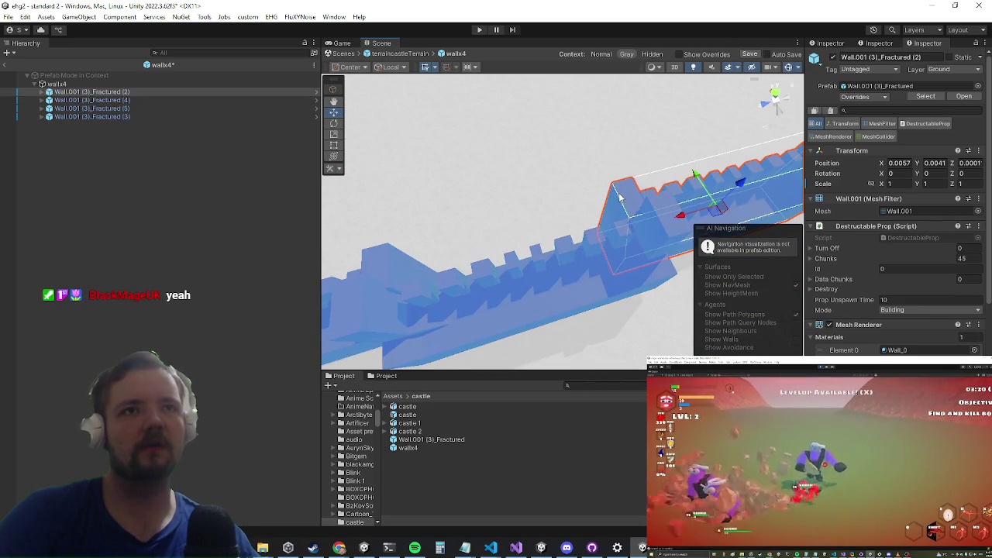
{"action": "left_click", "coordinate": [558, 265]}
{"action": "mouse_move", "coordinate": [524, 250]}
{"action": "left_mouse_down"}
{"action": "mouse_move", "coordinate": [489, 156]}
{"action": "mouse_move", "coordinate": [486, 216]}
{"action": "mouse_move", "coordinate": [398, 219]}
{"action": "left_mouse_up"}
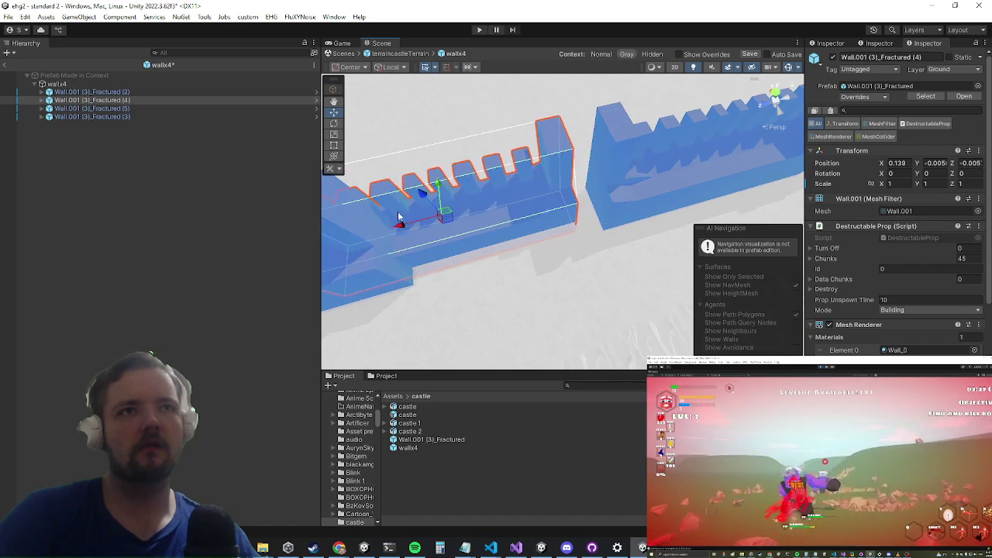
Step: Raise the left fractured wall piece to level it with its neighbours
{"action": "left_click", "coordinate": [622, 152]}
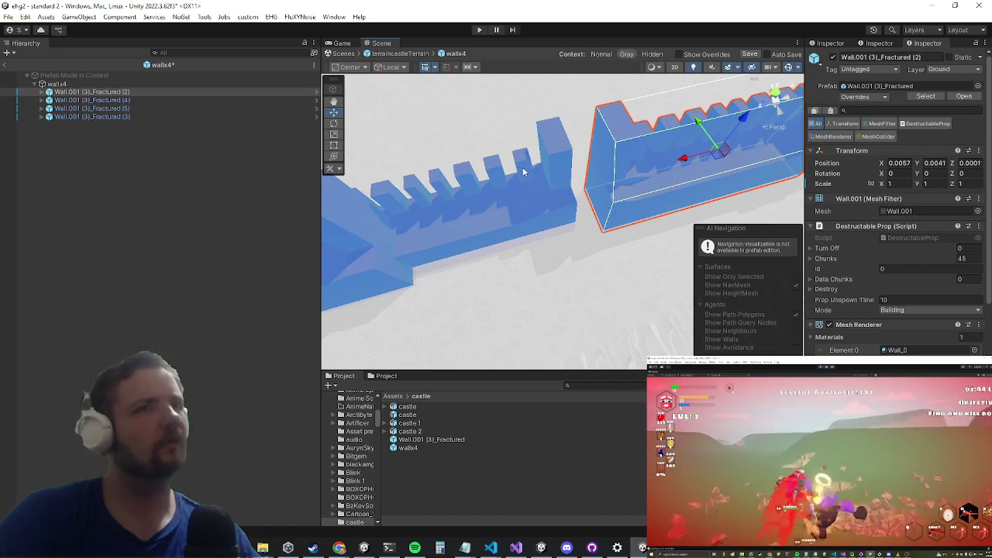
{"action": "left_click", "coordinate": [482, 191]}
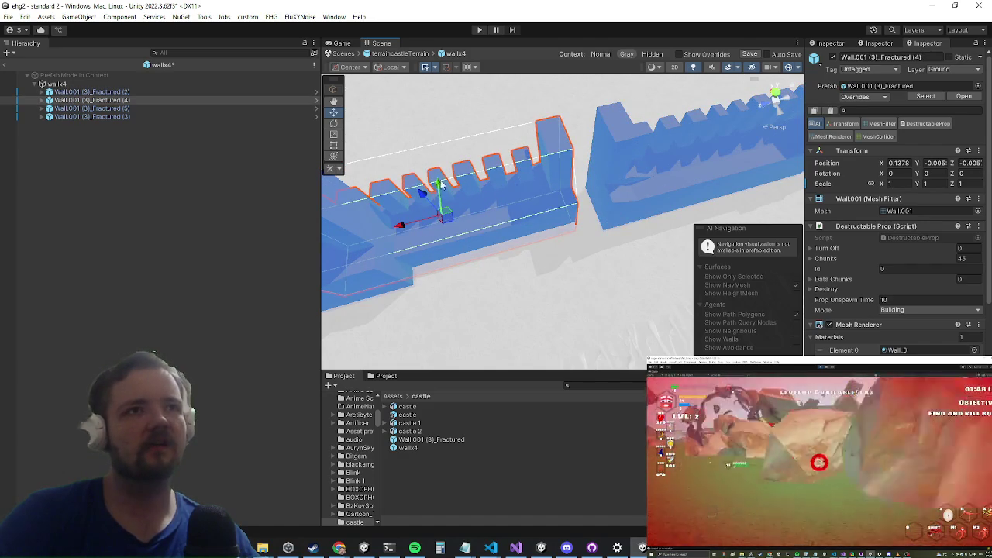
{"action": "left_click_drag", "start_coordinate": [441, 184], "coordinate": [439, 203]}
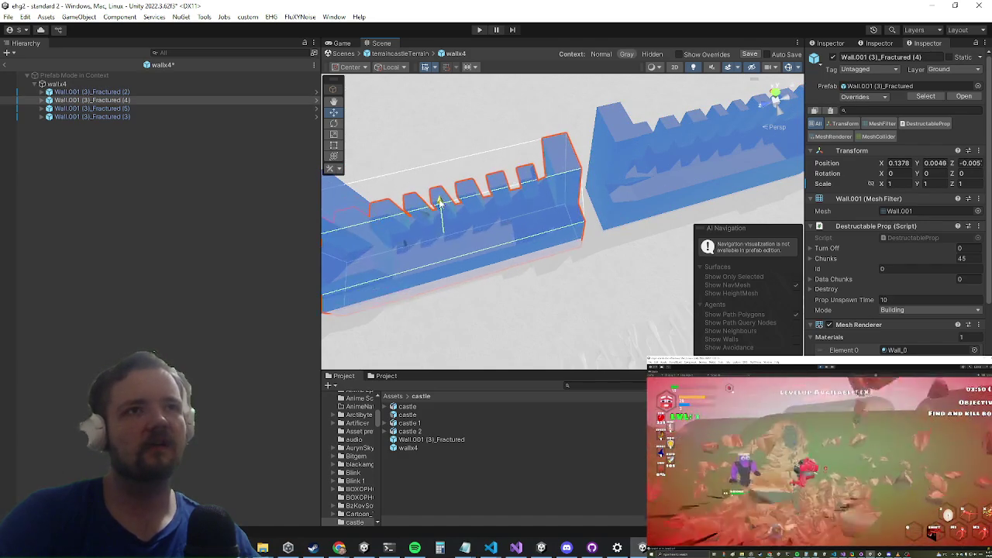
{"action": "left_click", "coordinate": [632, 134]}
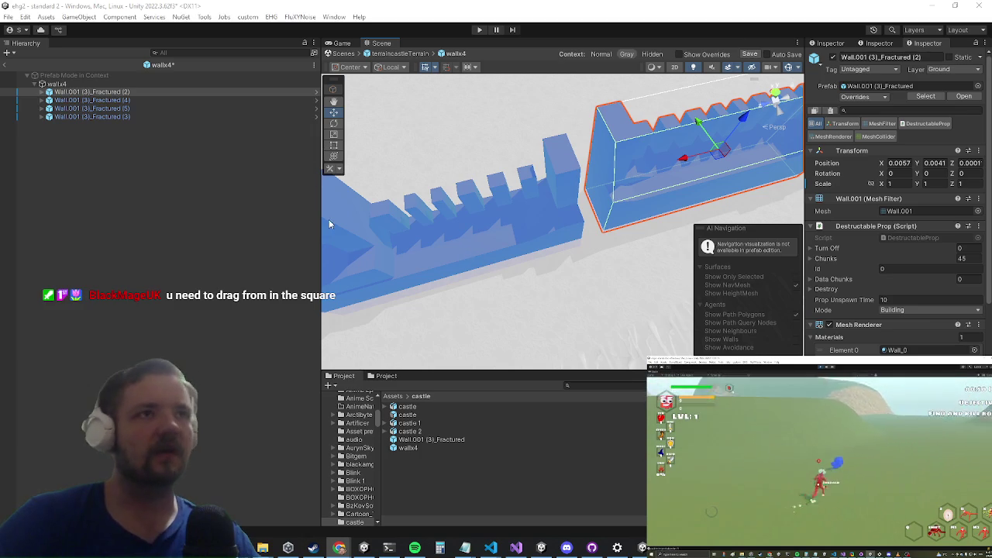
Step: Vertex-snap Fractured (4) so its end meets the neighbouring wall
{"action": "left_click", "coordinate": [541, 226]}
{"action": "key", "text": "v"}
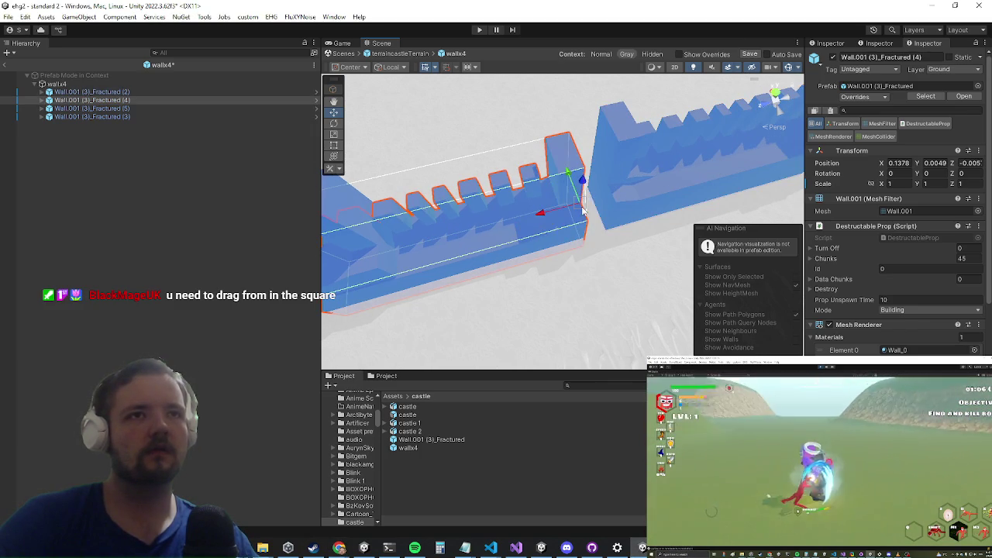
{"action": "mouse_move", "coordinate": [576, 206]}
{"action": "left_mouse_down"}
{"action": "mouse_move", "coordinate": [596, 200]}
{"action": "mouse_move", "coordinate": [503, 243]}
{"action": "mouse_move", "coordinate": [532, 207]}
{"action": "left_mouse_up"}
Step: Move Fractured (5) along Z to 0.0004 so it meets its neighbour
{"action": "left_click", "coordinate": [532, 207]}
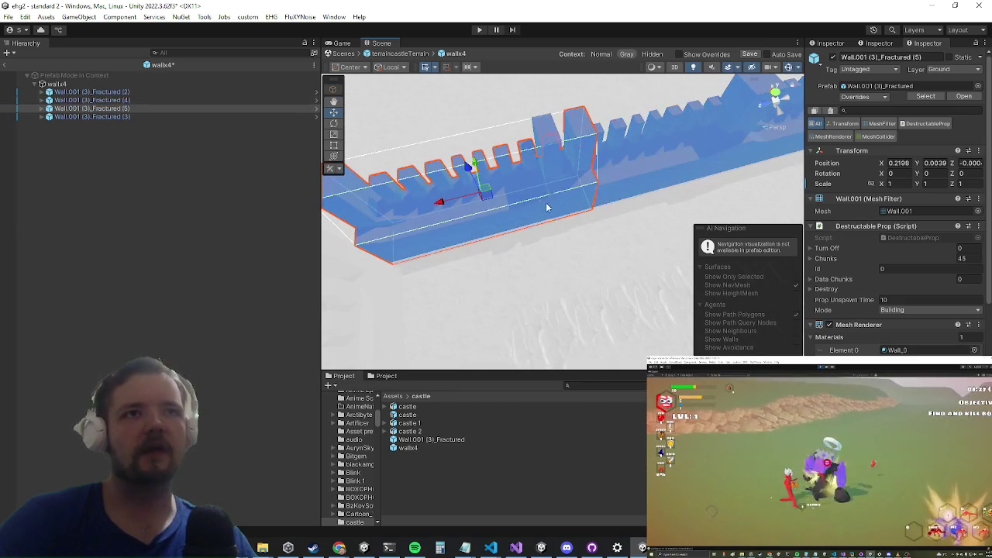
{"action": "mouse_move", "coordinate": [443, 205]}
{"action": "left_mouse_down"}
{"action": "mouse_move", "coordinate": [343, 221]}
{"action": "mouse_move", "coordinate": [365, 210]}
{"action": "left_mouse_up"}
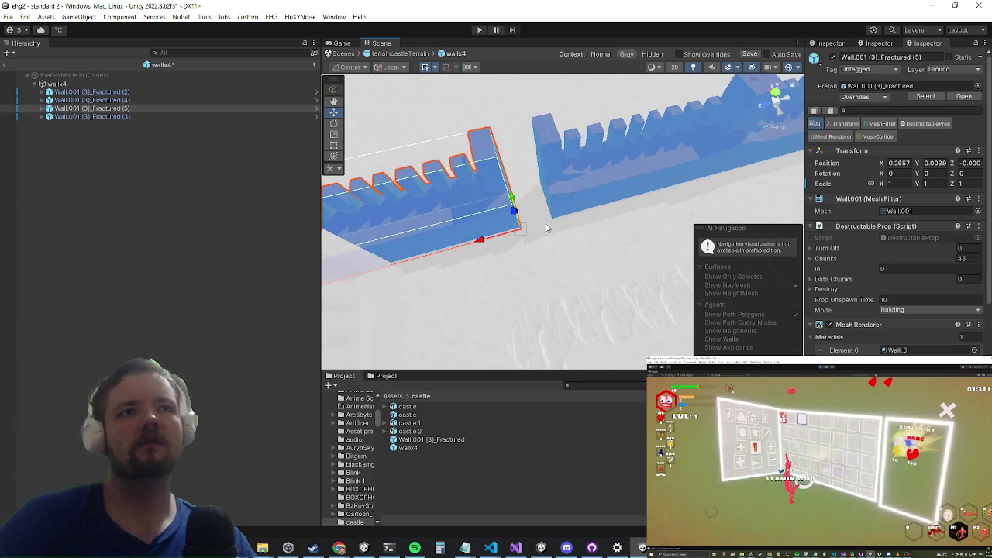
{"action": "left_click", "coordinate": [616, 214]}
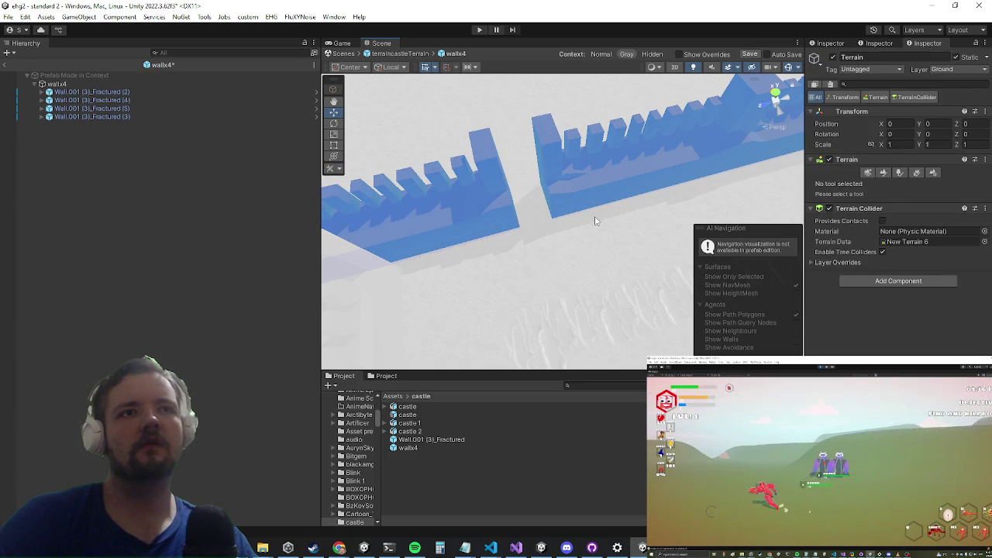
{"action": "left_click", "coordinate": [470, 207]}
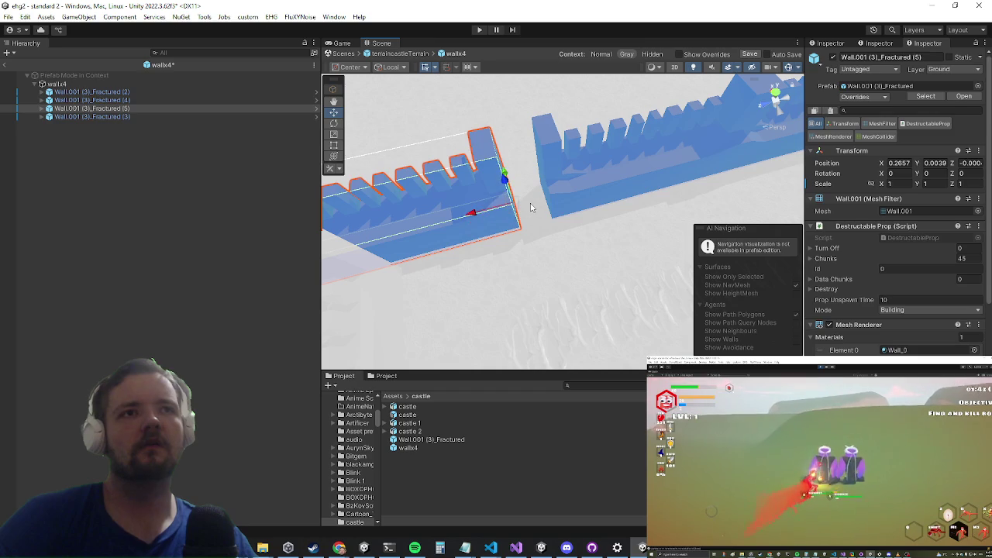
{"action": "left_click", "coordinate": [547, 202]}
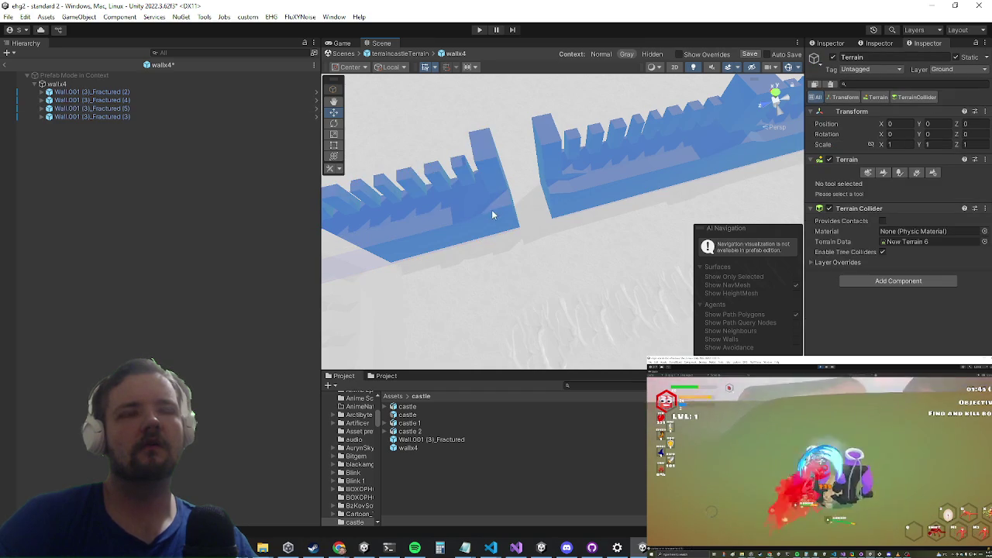
{"action": "left_click", "coordinate": [491, 213]}
{"action": "mouse_move", "coordinate": [491, 214]}
{"action": "left_mouse_down"}
{"action": "mouse_move", "coordinate": [627, 171]}
{"action": "mouse_move", "coordinate": [480, 277]}
{"action": "left_mouse_up"}
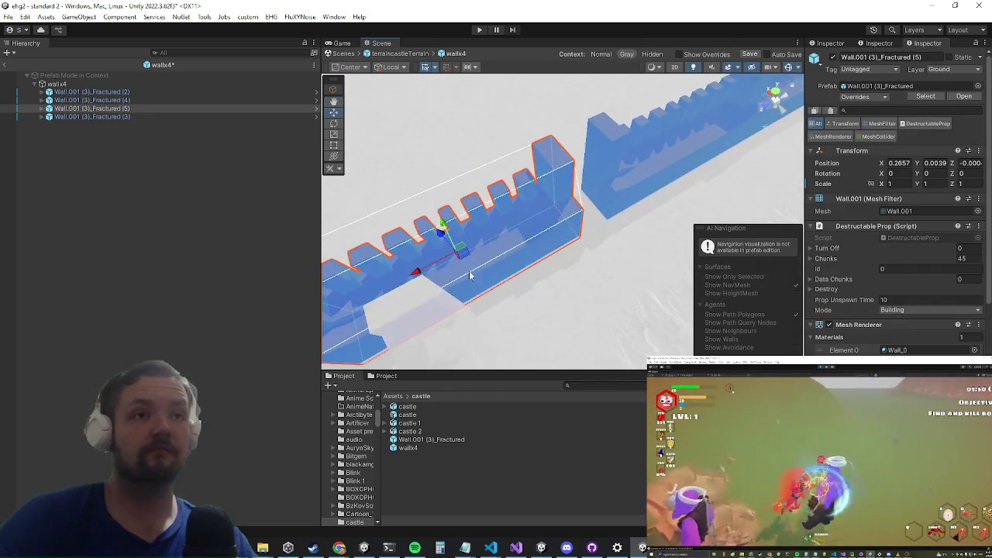
{"action": "scroll", "coordinate": [480, 277], "scroll_direction": "down", "scroll_amount": 3}
{"action": "scroll", "coordinate": [563, 238], "scroll_direction": "up", "scroll_amount": 3}
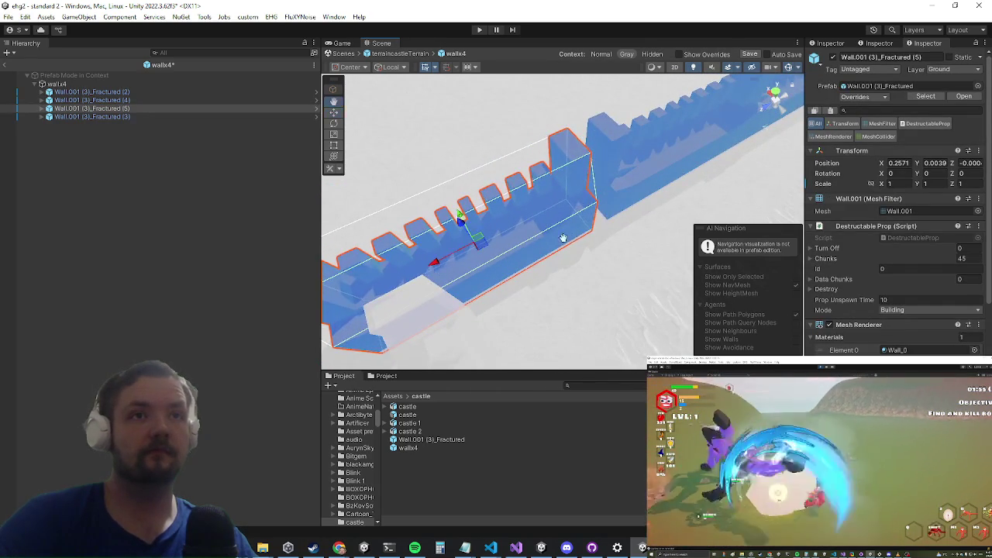
{"action": "mouse_move", "coordinate": [563, 238]}
{"action": "left_mouse_down"}
{"action": "mouse_move", "coordinate": [531, 255]}
{"action": "mouse_move", "coordinate": [491, 215]}
{"action": "mouse_move", "coordinate": [441, 229]}
{"action": "mouse_move", "coordinate": [423, 251]}
{"action": "mouse_move", "coordinate": [531, 215]}
{"action": "mouse_move", "coordinate": [516, 206]}
{"action": "mouse_move", "coordinate": [525, 184]}
{"action": "mouse_move", "coordinate": [523, 199]}
{"action": "mouse_move", "coordinate": [535, 204]}
{"action": "mouse_move", "coordinate": [498, 206]}
{"action": "mouse_move", "coordinate": [534, 226]}
{"action": "left_mouse_up"}
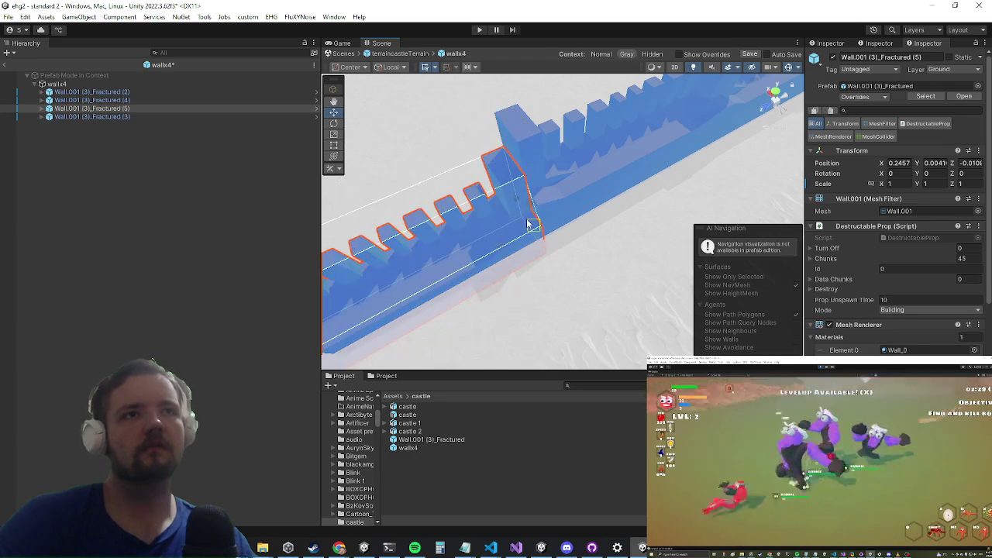
{"action": "mouse_move", "coordinate": [376, 258]}
{"action": "left_mouse_down"}
{"action": "mouse_move", "coordinate": [371, 224]}
{"action": "mouse_move", "coordinate": [465, 240]}
{"action": "mouse_move", "coordinate": [514, 221]}
{"action": "mouse_move", "coordinate": [447, 154]}
{"action": "mouse_move", "coordinate": [493, 192]}
{"action": "mouse_move", "coordinate": [424, 178]}
{"action": "mouse_move", "coordinate": [552, 217]}
{"action": "mouse_move", "coordinate": [465, 173]}
{"action": "mouse_move", "coordinate": [427, 166]}
{"action": "mouse_move", "coordinate": [574, 229]}
{"action": "mouse_move", "coordinate": [465, 201]}
{"action": "left_mouse_up"}
Step: Set Position Y to 0 for all four fractured wall pieces at once
{"action": "left_click", "coordinate": [116, 116]}
{"action": "left_click", "coordinate": [137, 92], "text": "shift"}
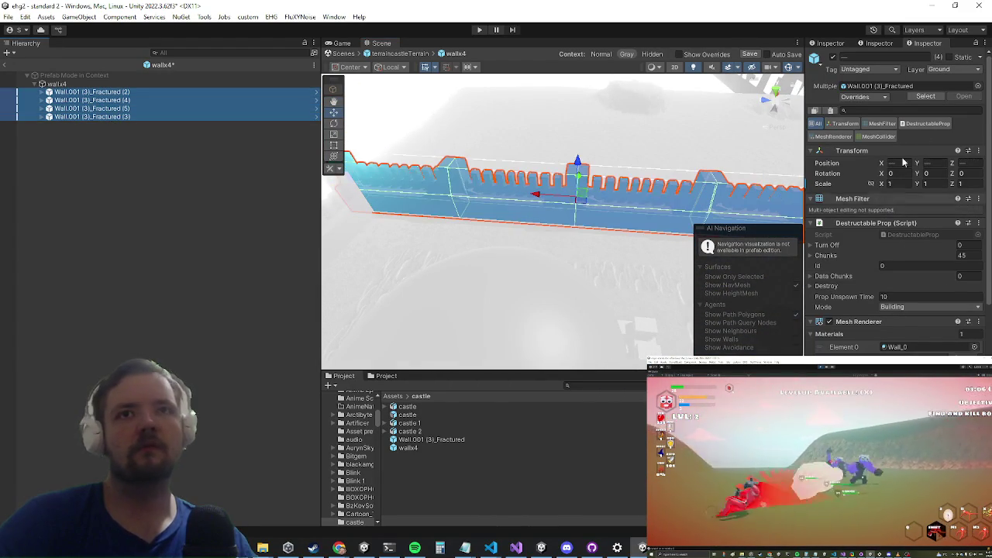
{"action": "left_click", "coordinate": [937, 163]}
{"action": "type", "text": "0"}
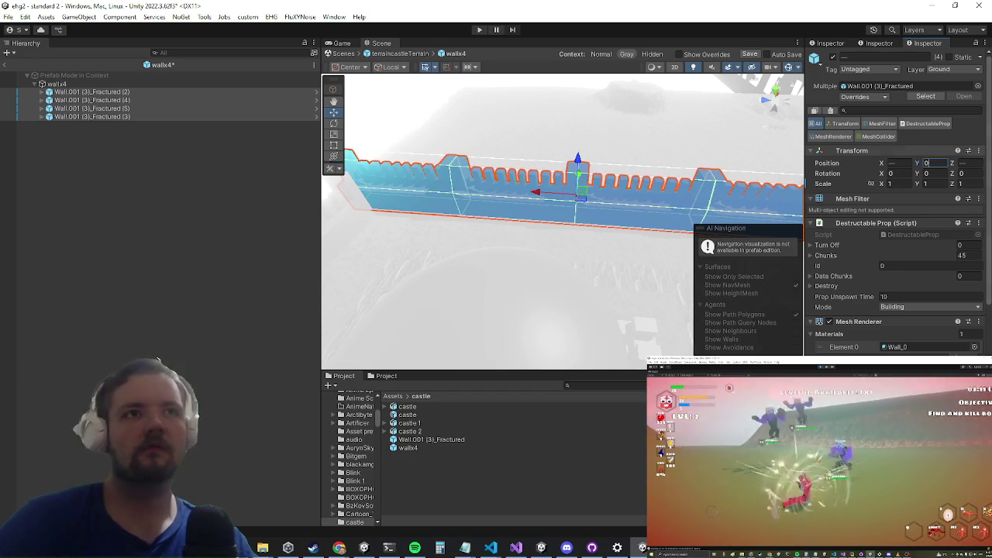
{"action": "key", "text": "Return"}
Step: Frame the aligned walls to check them and save the wallx4 prefab
{"action": "mouse_move", "coordinate": [543, 194]}
{"action": "left_mouse_down"}
{"action": "mouse_move", "coordinate": [461, 186]}
{"action": "mouse_move", "coordinate": [479, 183]}
{"action": "mouse_move", "coordinate": [475, 214]}
{"action": "left_mouse_up"}
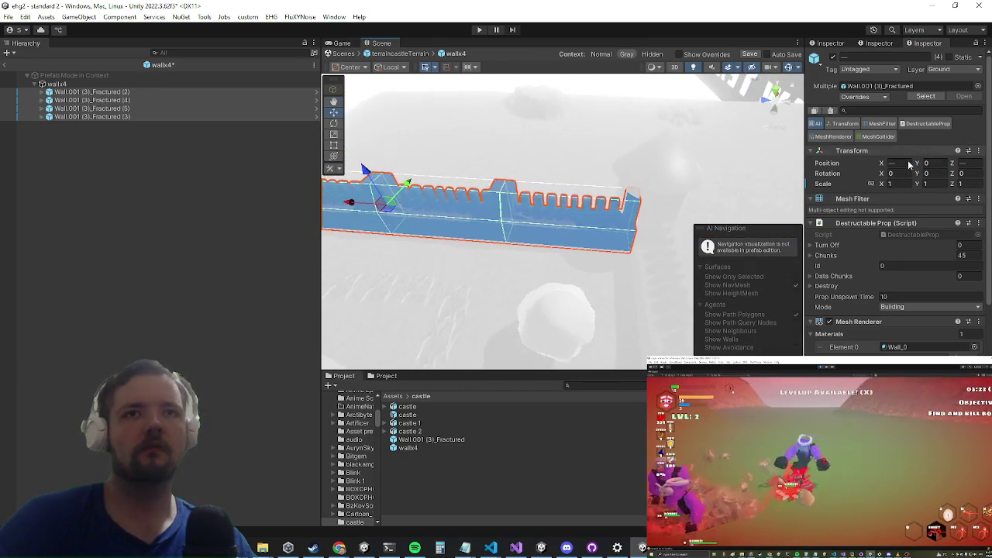
{"action": "key", "text": "f"}
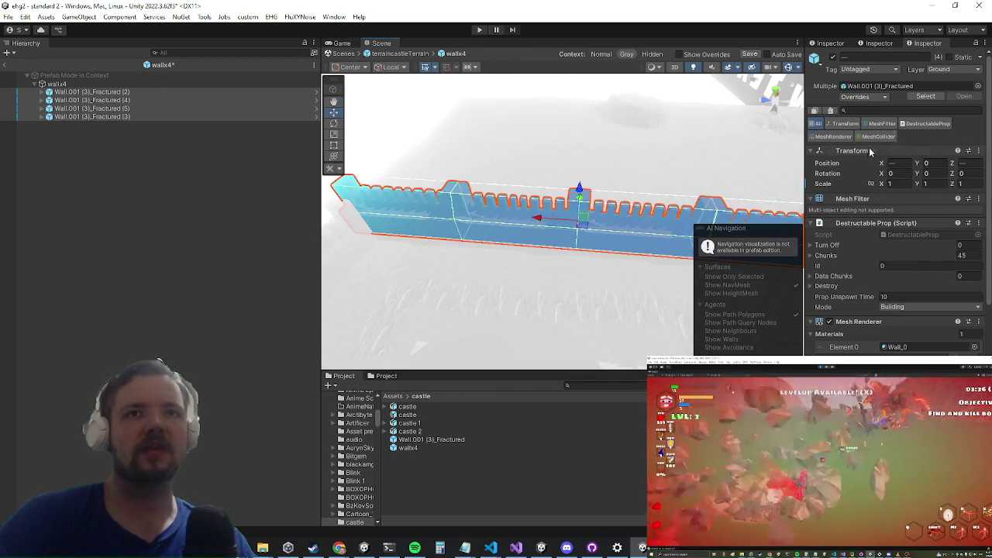
{"action": "type", "text": "0"}
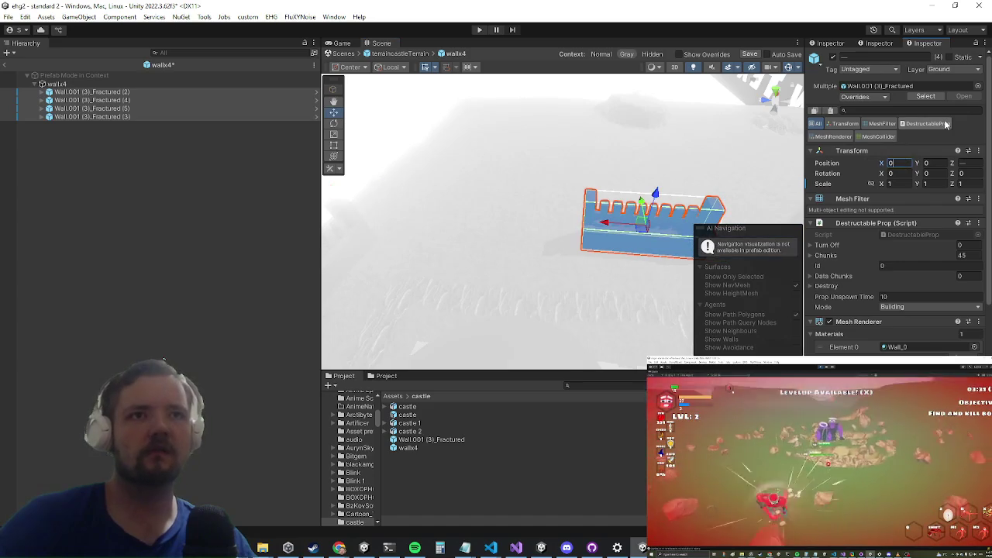
{"action": "key", "text": "Escape"}
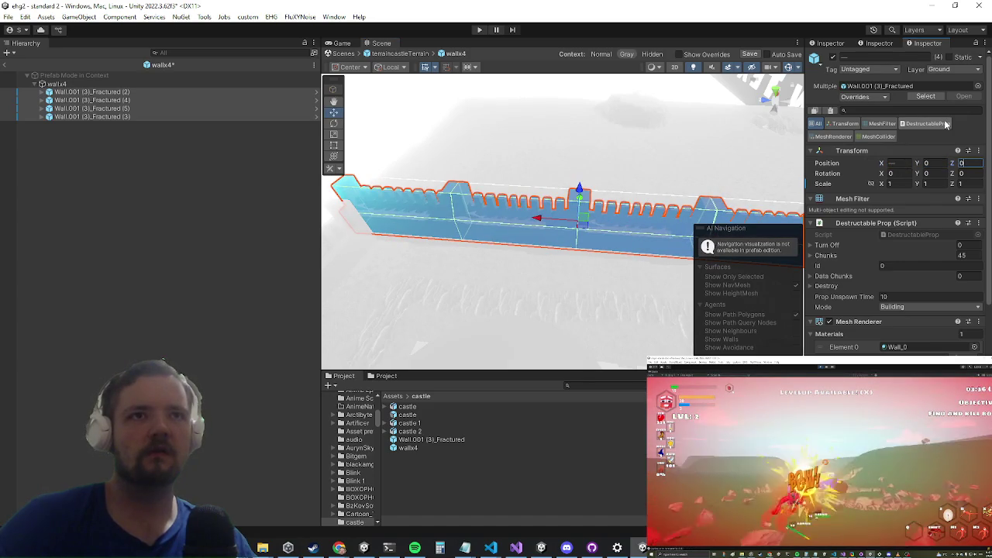
{"action": "left_click_drag", "start_coordinate": [471, 251], "coordinate": [501, 236]}
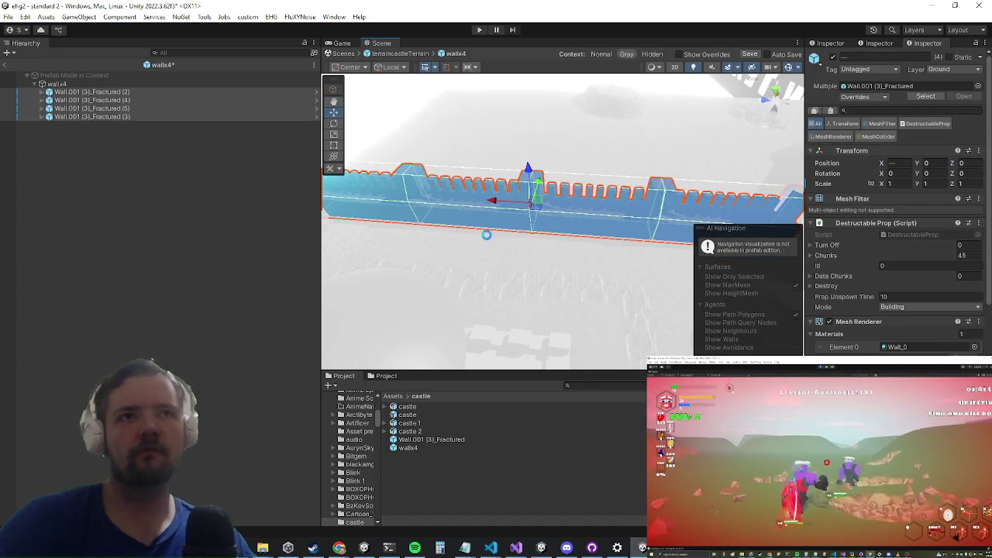
{"action": "key", "text": "ctrl+s"}
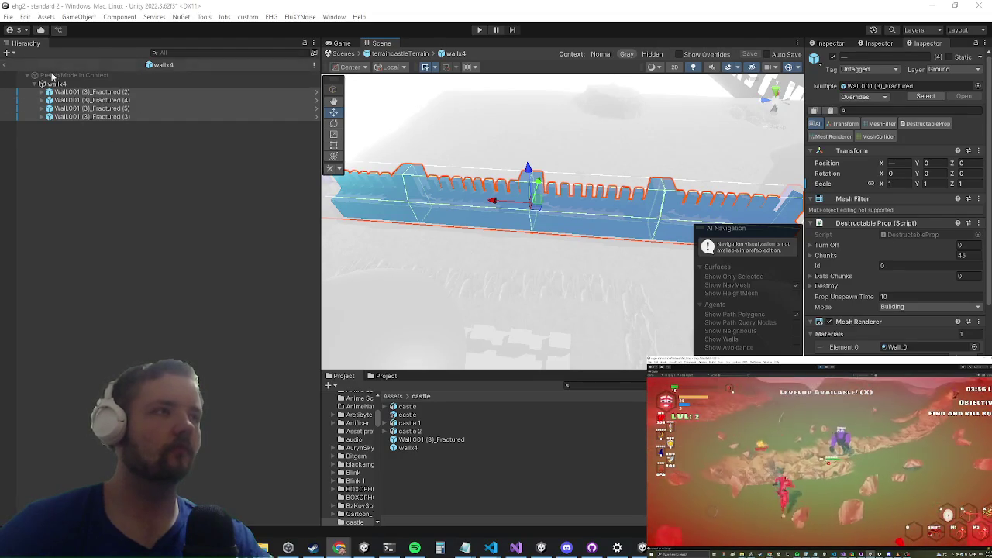
Step: Exit Prefab Mode to the castle scene and select the front wall wallx4 (1)
{"action": "left_click", "coordinate": [7, 66]}
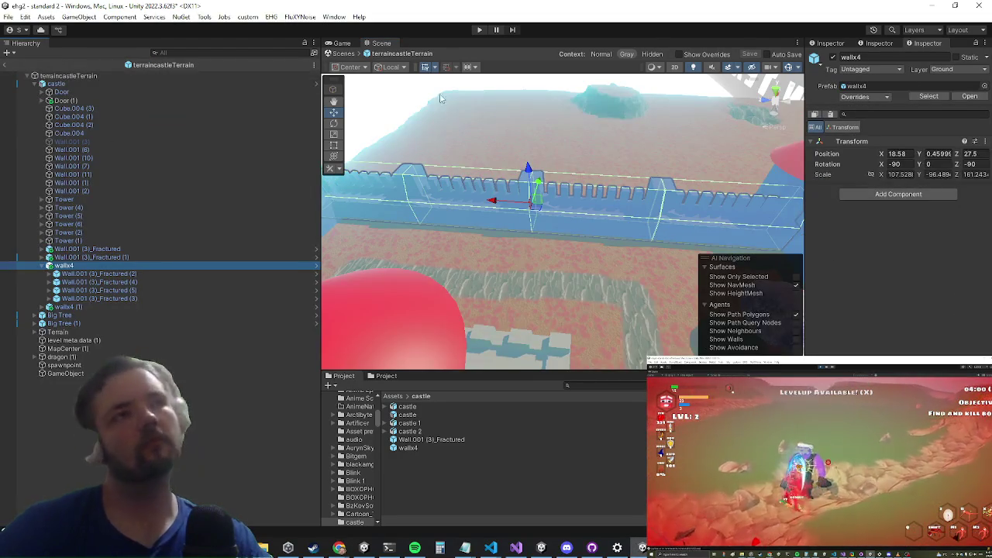
{"action": "scroll", "coordinate": [510, 133], "scroll_direction": "down", "scroll_amount": 5}
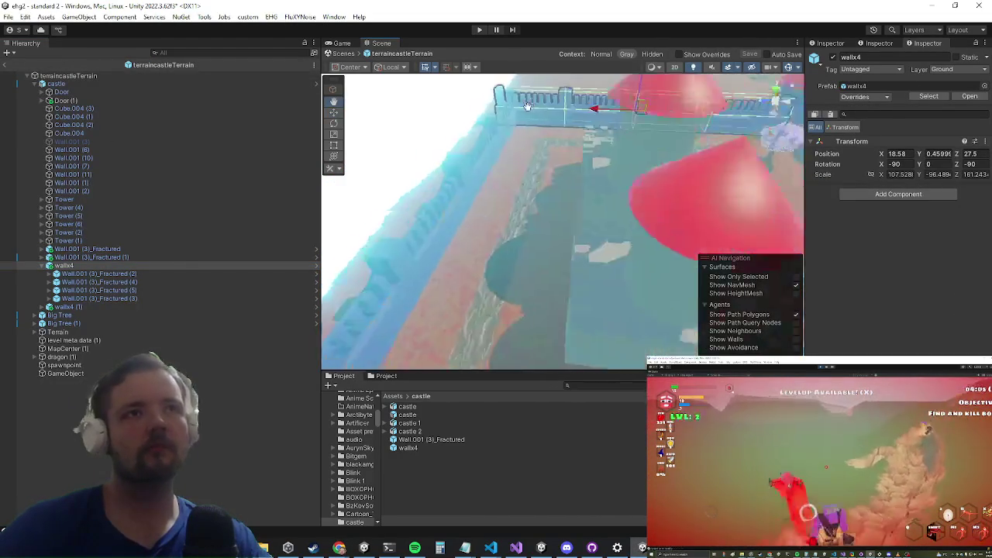
{"action": "mouse_move", "coordinate": [472, 224]}
{"action": "left_mouse_down"}
{"action": "mouse_move", "coordinate": [549, 258]}
{"action": "mouse_move", "coordinate": [571, 300]}
{"action": "mouse_move", "coordinate": [616, 250]}
{"action": "mouse_move", "coordinate": [650, 294]}
{"action": "mouse_move", "coordinate": [514, 268]}
{"action": "mouse_move", "coordinate": [508, 232]}
{"action": "mouse_move", "coordinate": [475, 256]}
{"action": "mouse_move", "coordinate": [531, 261]}
{"action": "mouse_move", "coordinate": [571, 235]}
{"action": "mouse_move", "coordinate": [527, 241]}
{"action": "mouse_move", "coordinate": [511, 261]}
{"action": "left_mouse_up"}
{"action": "left_click", "coordinate": [542, 258]}
{"action": "scroll", "coordinate": [570, 238], "scroll_direction": "up", "scroll_amount": 3}
{"action": "scroll", "coordinate": [512, 261], "scroll_direction": "down", "scroll_amount": 3}
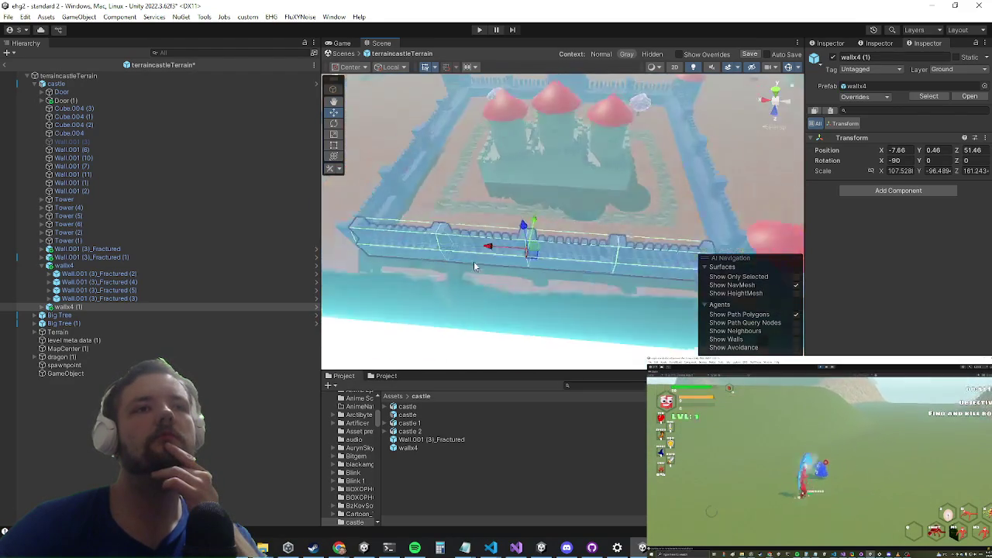
Step: Frame the wallx4 group in the Scene view and select the front wall wallx4 (1)
{"action": "mouse_move", "coordinate": [580, 222]}
{"action": "left_mouse_down"}
{"action": "mouse_move", "coordinate": [590, 228]}
{"action": "mouse_move", "coordinate": [586, 194]}
{"action": "mouse_move", "coordinate": [606, 181]}
{"action": "mouse_move", "coordinate": [476, 222]}
{"action": "mouse_move", "coordinate": [542, 220]}
{"action": "left_mouse_up"}
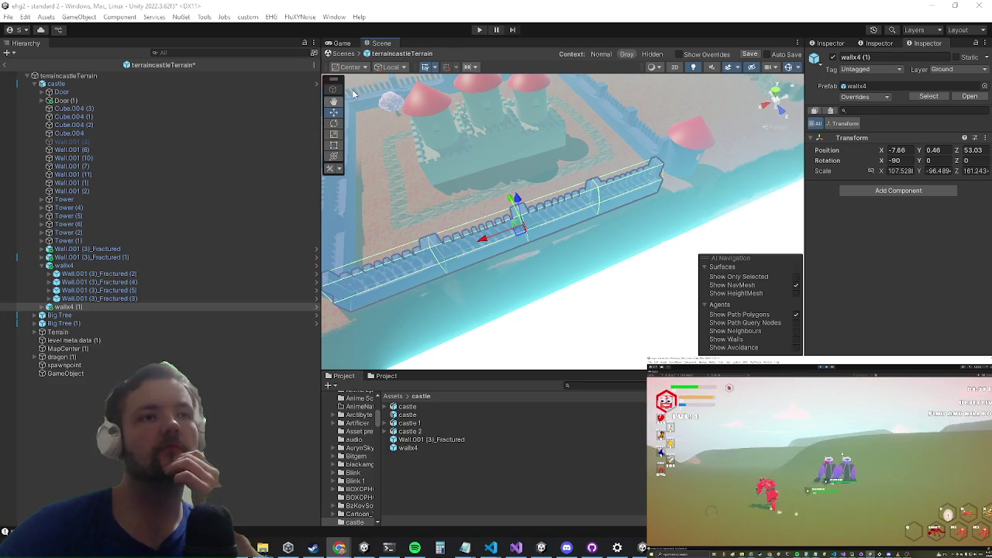
{"action": "mouse_move", "coordinate": [494, 285]}
{"action": "left_mouse_down"}
{"action": "mouse_move", "coordinate": [565, 259]}
{"action": "mouse_move", "coordinate": [553, 258]}
{"action": "mouse_move", "coordinate": [569, 292]}
{"action": "left_mouse_up"}
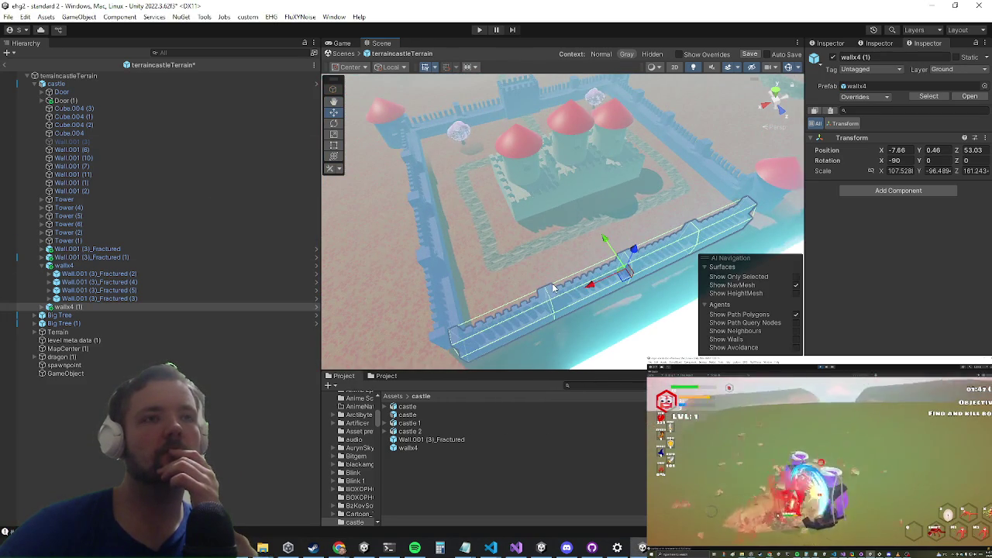
{"action": "scroll", "coordinate": [501, 291], "scroll_direction": "up", "scroll_amount": 3}
{"action": "scroll", "coordinate": [512, 279], "scroll_direction": "down", "scroll_amount": 3}
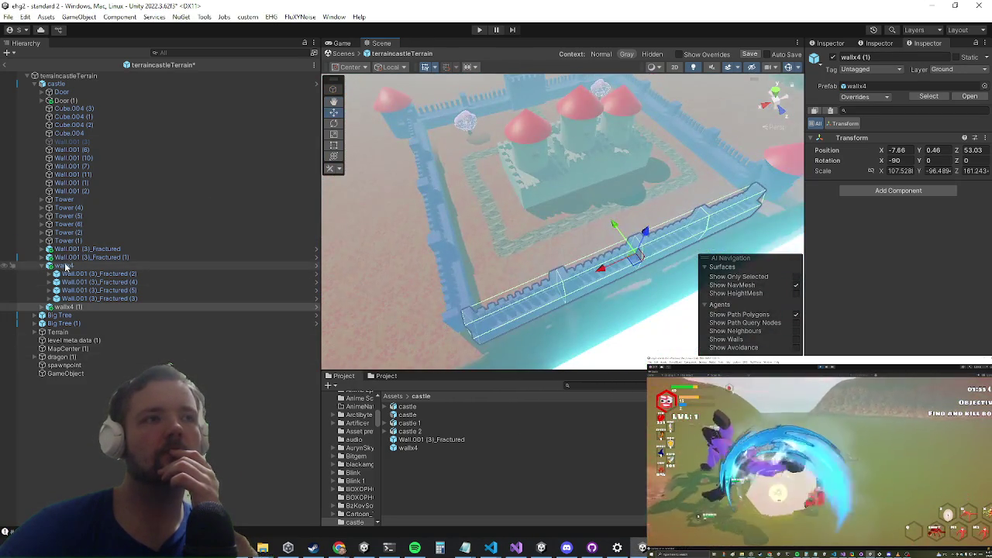
{"action": "double_click", "coordinate": [64, 265]}
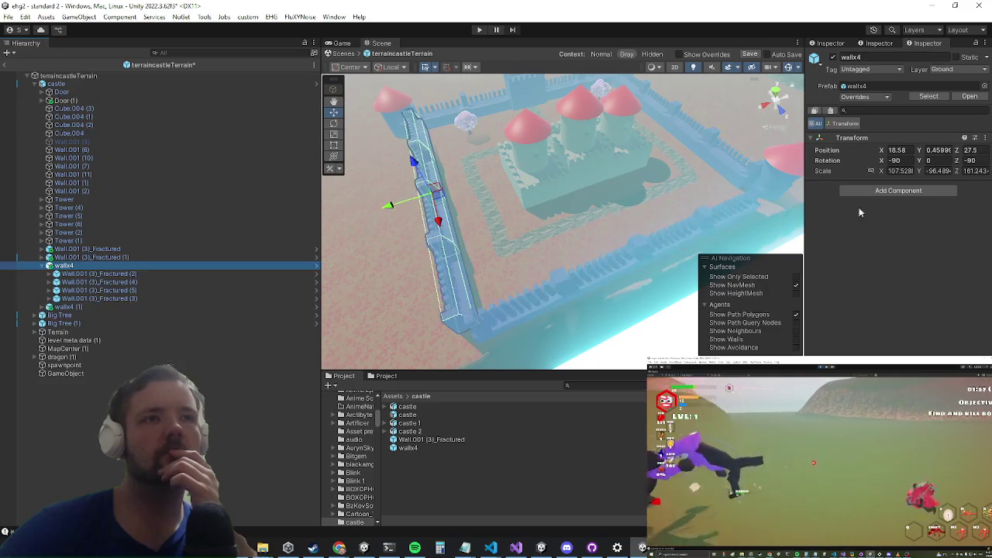
{"action": "mouse_move", "coordinate": [422, 267]}
{"action": "left_mouse_down"}
{"action": "mouse_move", "coordinate": [412, 268]}
{"action": "mouse_move", "coordinate": [522, 268]}
{"action": "mouse_move", "coordinate": [586, 171]}
{"action": "mouse_move", "coordinate": [465, 232]}
{"action": "mouse_move", "coordinate": [399, 217]}
{"action": "mouse_move", "coordinate": [623, 207]}
{"action": "mouse_move", "coordinate": [479, 226]}
{"action": "left_mouse_up"}
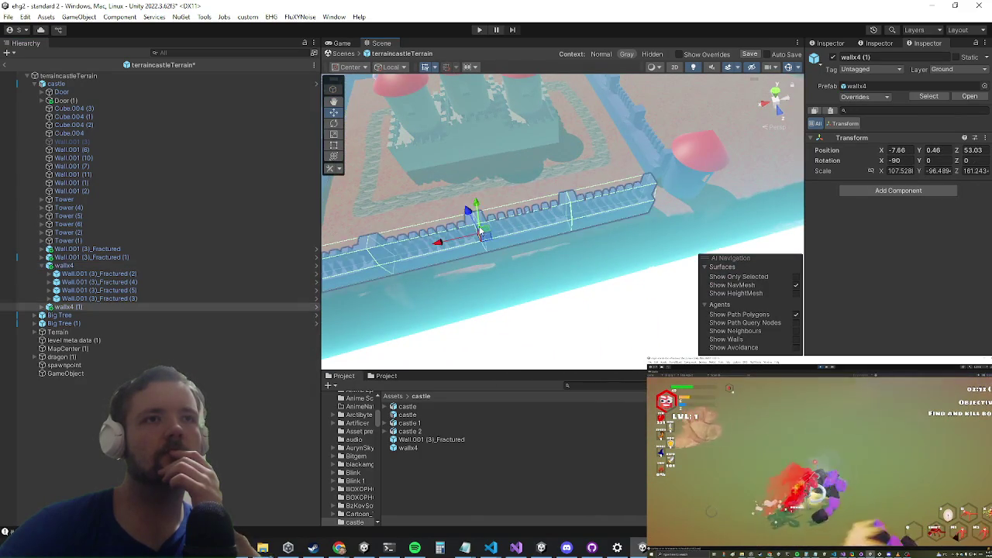
{"action": "left_click", "coordinate": [479, 226]}
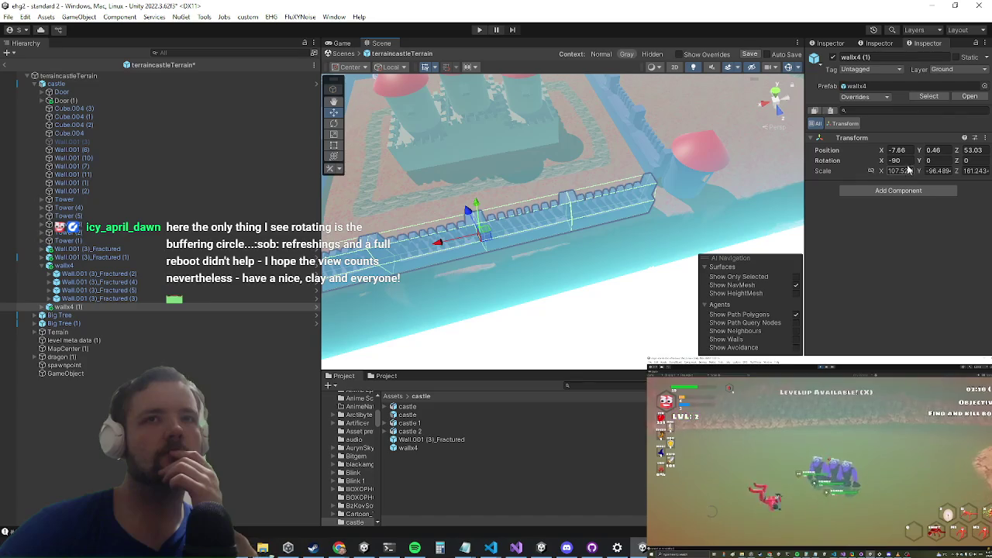
Step: Set the front wall's Scale X to 115
{"action": "scroll", "coordinate": [364, 174], "scroll_direction": "down", "scroll_amount": 2}
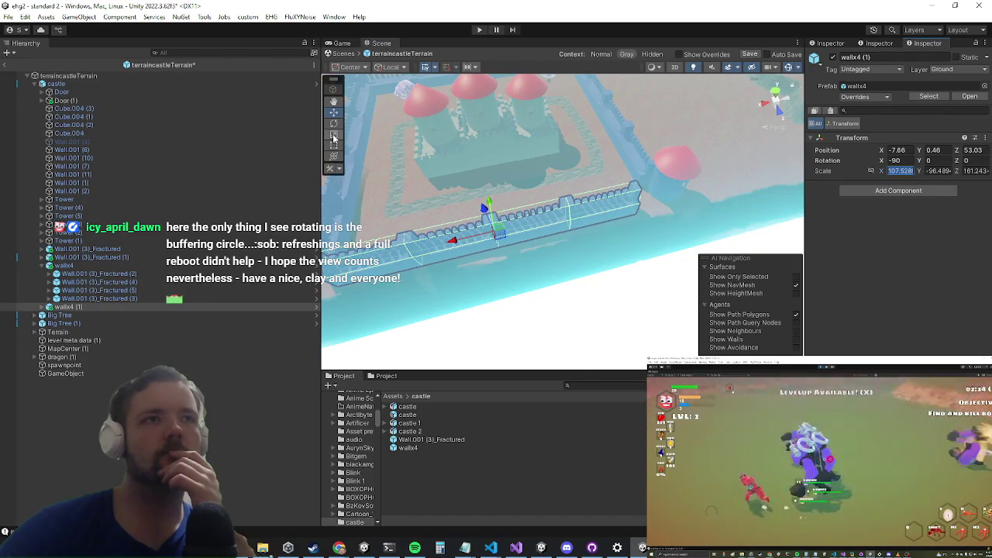
{"action": "mouse_move", "coordinate": [422, 206]}
{"action": "left_mouse_down"}
{"action": "mouse_move", "coordinate": [485, 260]}
{"action": "mouse_move", "coordinate": [486, 249]}
{"action": "left_mouse_up"}
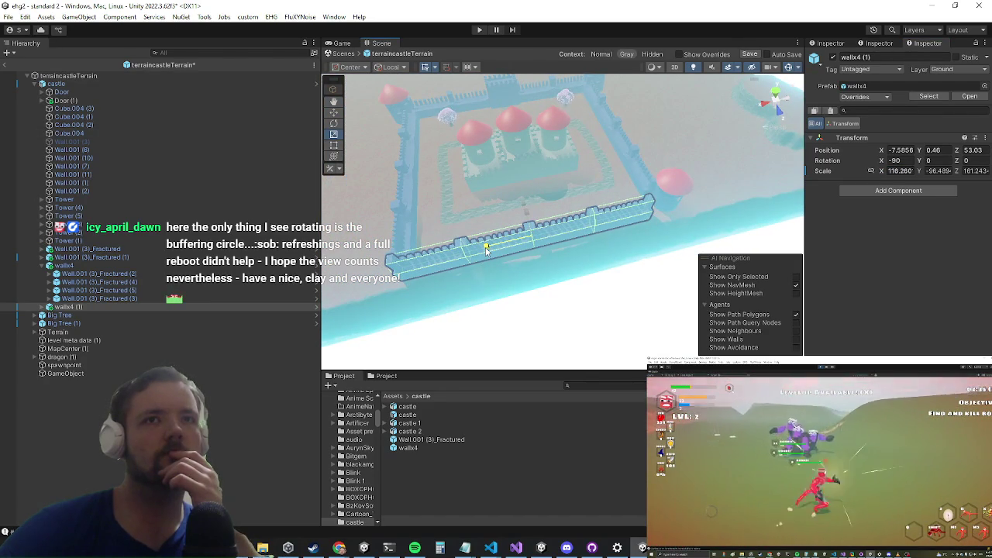
{"action": "left_click", "coordinate": [900, 171]}
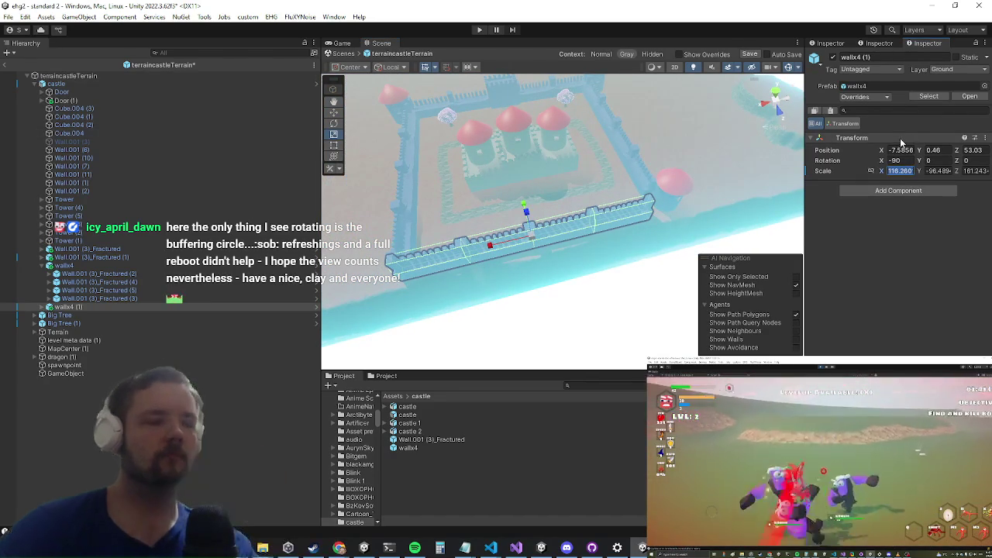
{"action": "type", "text": "115"}
{"action": "key", "text": "Return"}
Step: Nudge the front wall along X to -8.67
{"action": "scroll", "coordinate": [604, 238], "scroll_direction": "up", "scroll_amount": 2}
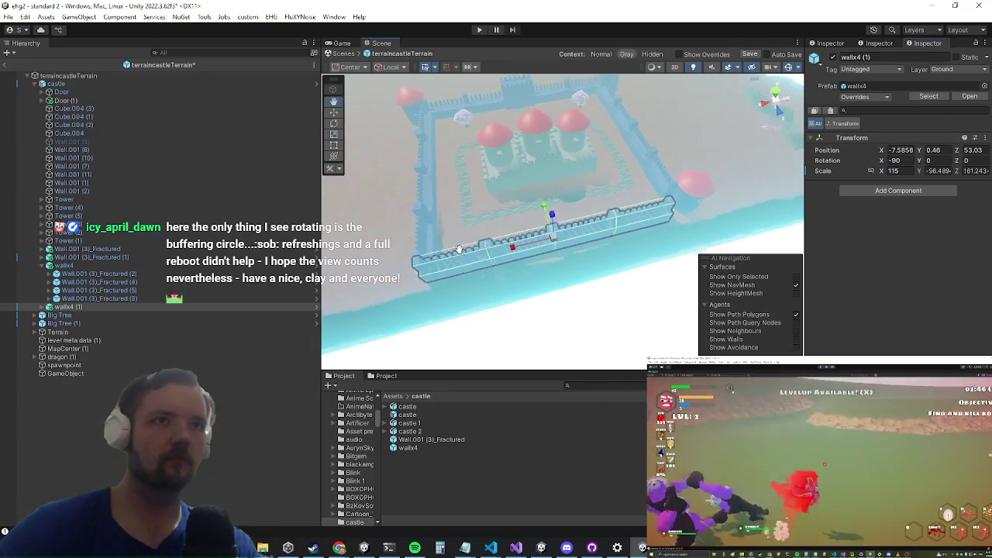
{"action": "scroll", "coordinate": [579, 276], "scroll_direction": "up", "scroll_amount": 3}
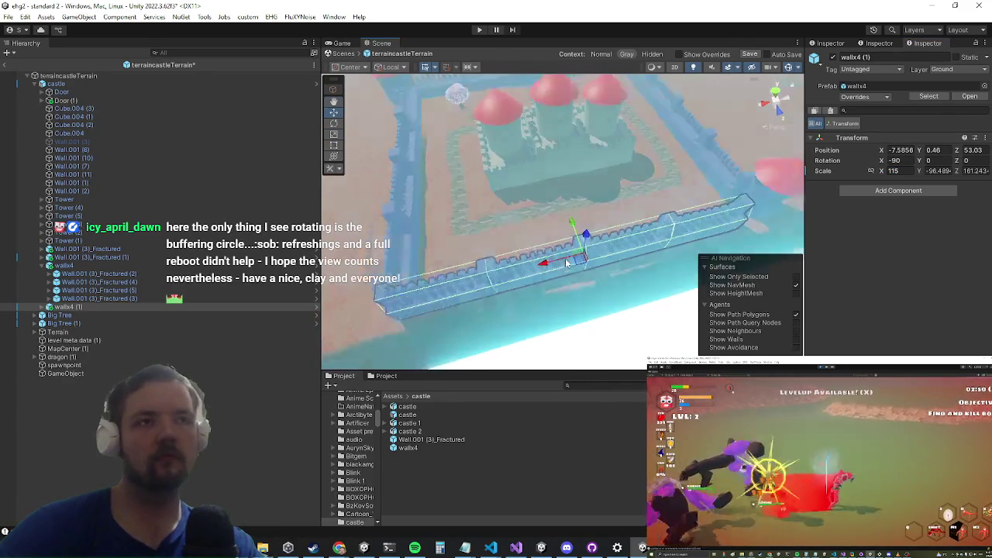
{"action": "left_click_drag", "start_coordinate": [554, 265], "coordinate": [558, 270]}
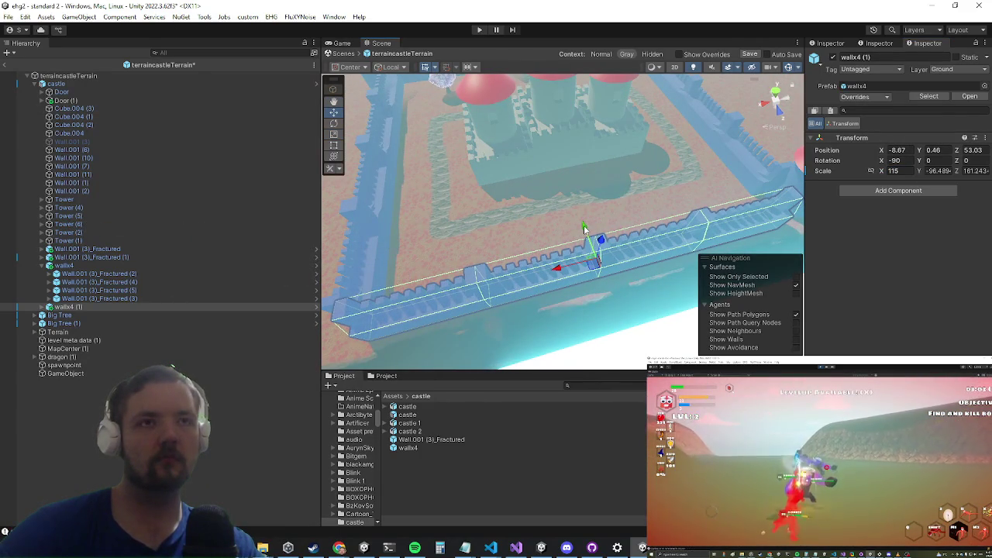
{"action": "scroll", "coordinate": [586, 244], "scroll_direction": "up", "scroll_amount": 10}
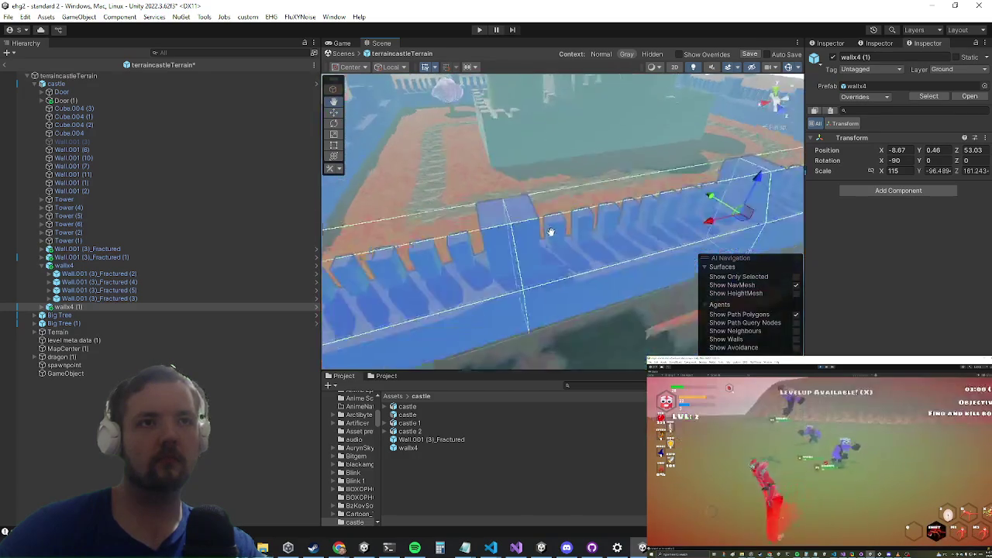
{"action": "scroll", "coordinate": [568, 203], "scroll_direction": "down", "scroll_amount": 10}
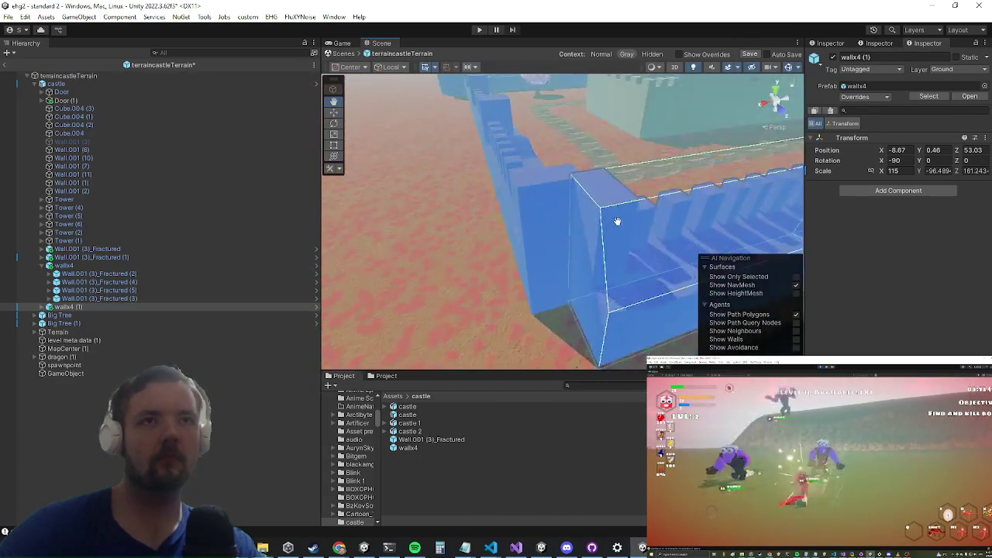
{"action": "mouse_move", "coordinate": [608, 233]}
{"action": "left_mouse_down"}
{"action": "mouse_move", "coordinate": [496, 265]}
{"action": "mouse_move", "coordinate": [410, 268]}
{"action": "mouse_move", "coordinate": [628, 252]}
{"action": "mouse_move", "coordinate": [544, 239]}
{"action": "mouse_move", "coordinate": [551, 256]}
{"action": "mouse_move", "coordinate": [480, 213]}
{"action": "left_mouse_up"}
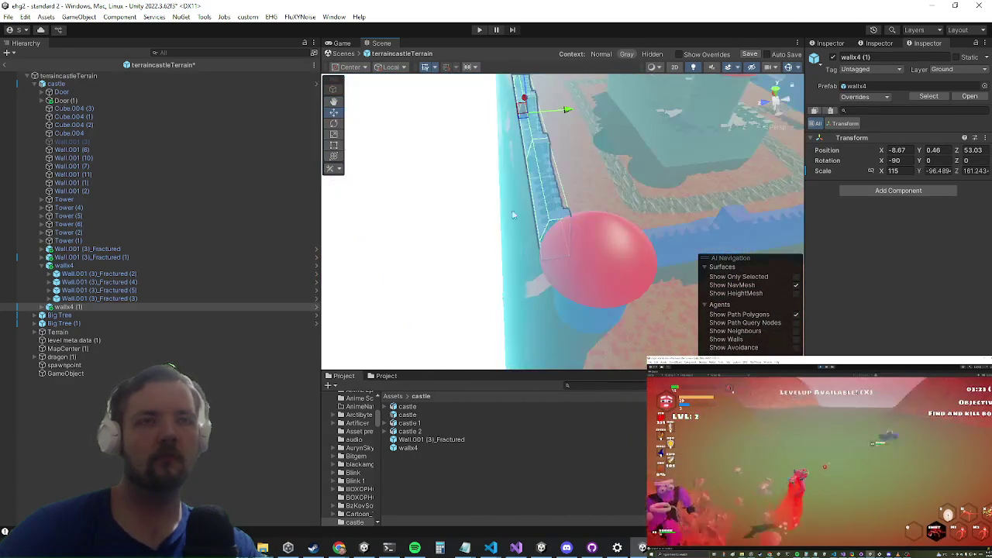
Step: Delete the original front-wall segments Wall.001 (6), (7), (10) and (11)
{"action": "mouse_move", "coordinate": [764, 192]}
{"action": "left_mouse_down"}
{"action": "mouse_move", "coordinate": [592, 201]}
{"action": "mouse_move", "coordinate": [640, 228]}
{"action": "mouse_move", "coordinate": [650, 283]}
{"action": "mouse_move", "coordinate": [570, 219]}
{"action": "mouse_move", "coordinate": [559, 228]}
{"action": "mouse_move", "coordinate": [396, 228]}
{"action": "left_mouse_up"}
{"action": "left_click", "coordinate": [426, 239]}
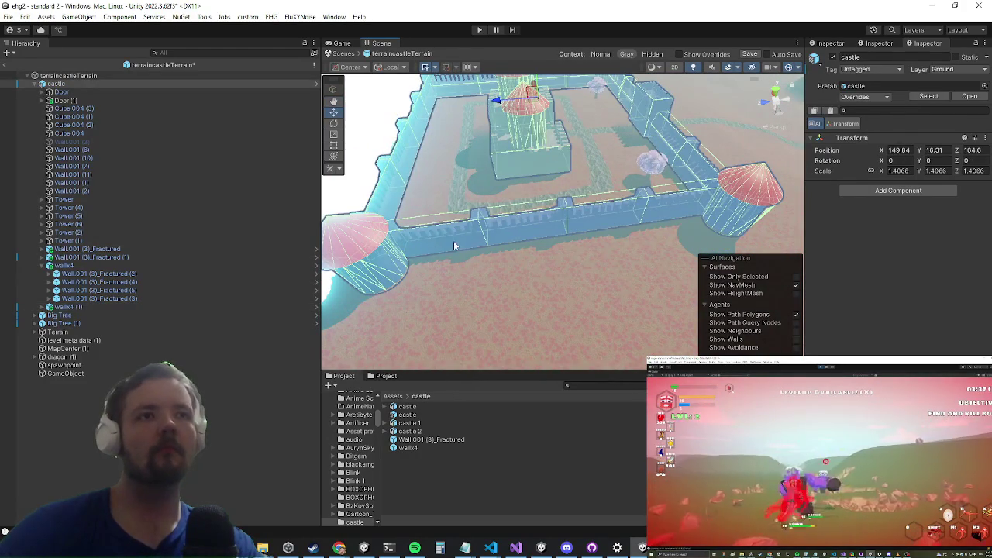
{"action": "left_click", "coordinate": [453, 240]}
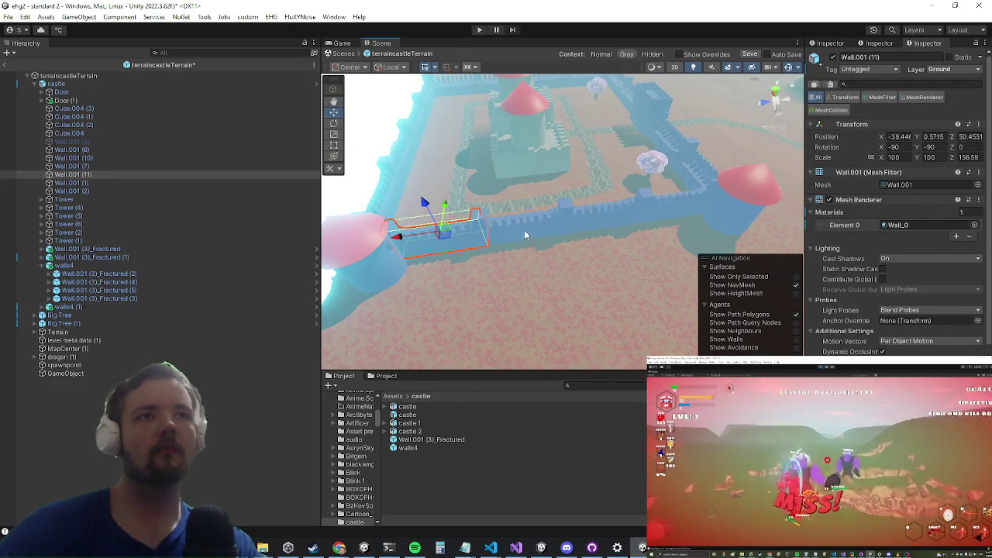
{"action": "left_click", "coordinate": [527, 226], "text": "ctrl"}
{"action": "left_click", "coordinate": [551, 224], "text": "ctrl"}
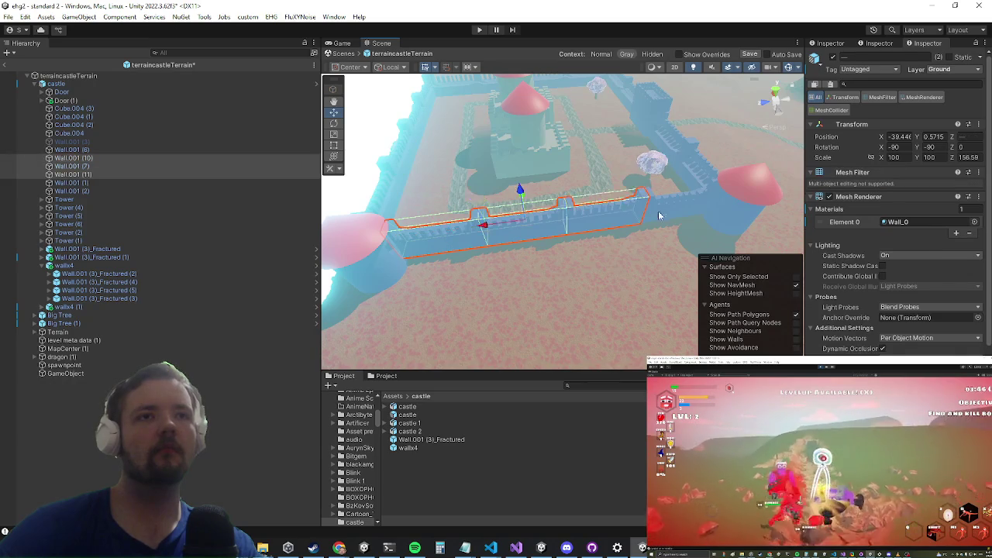
{"action": "left_click", "coordinate": [680, 215], "text": "ctrl"}
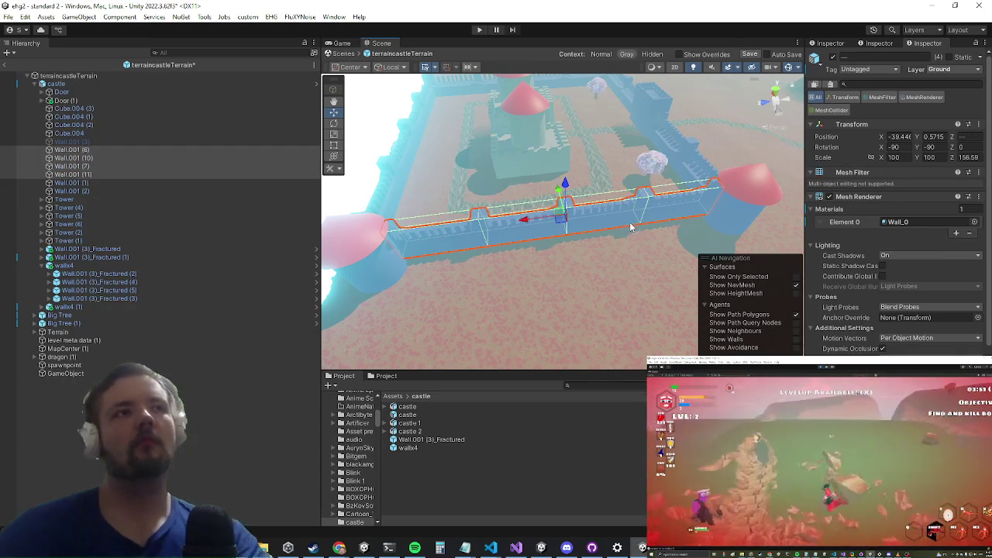
{"action": "key", "text": "Delete"}
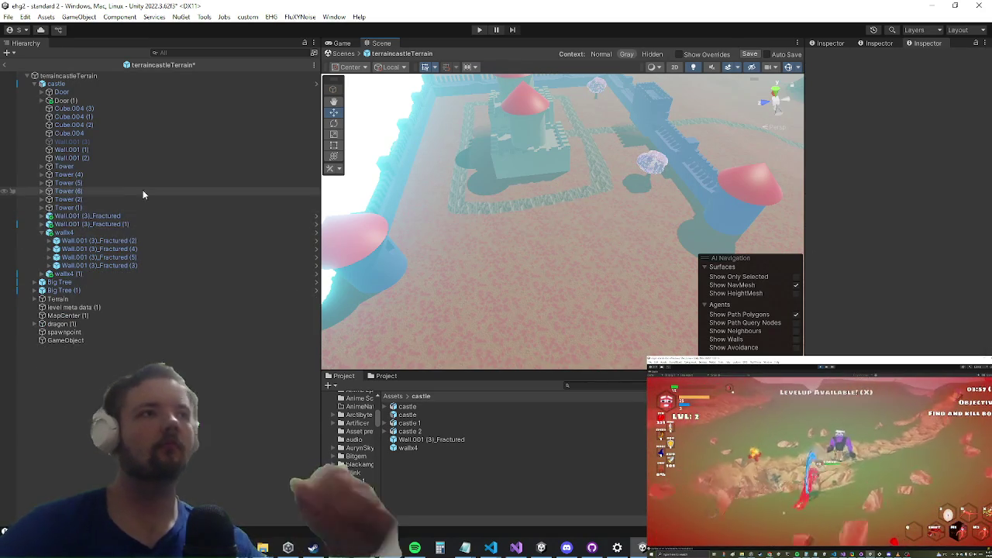
Step: Duplicate wallx4 and move the copy, wallx4 (2), to X -41.93 on the castle's far side
{"action": "left_click", "coordinate": [130, 234]}
{"action": "key", "text": "f"}
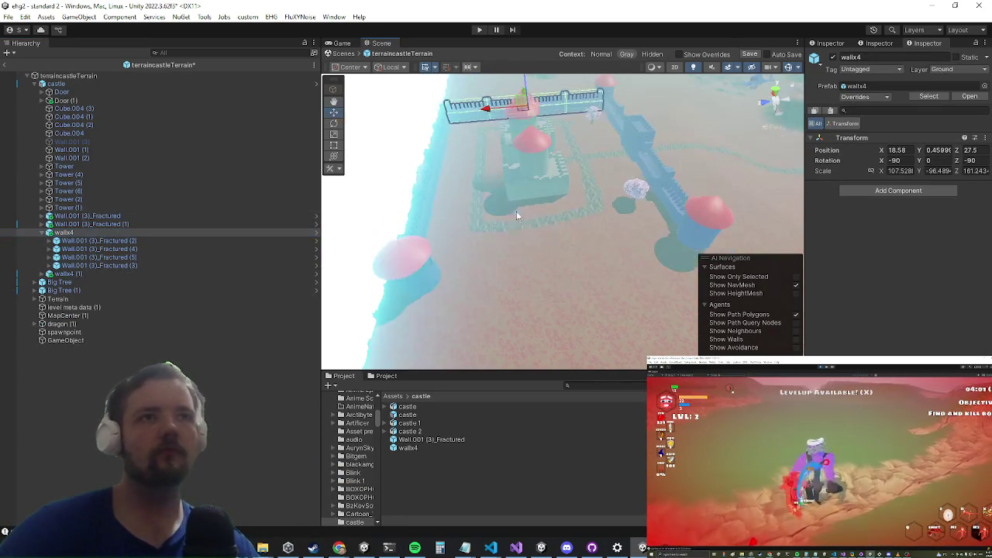
{"action": "key", "text": "ctrl+d"}
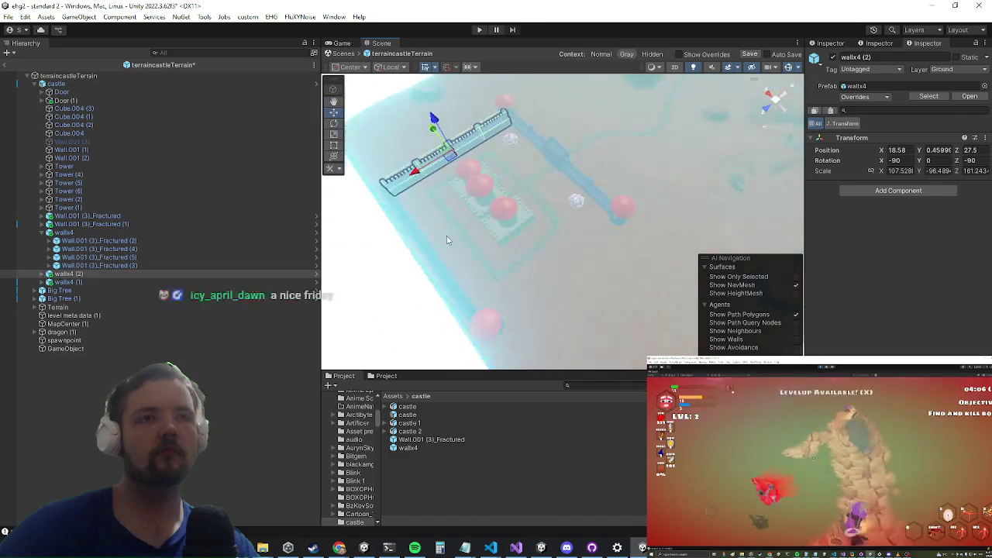
{"action": "left_click_drag", "start_coordinate": [467, 155], "coordinate": [583, 232]}
{"action": "scroll", "coordinate": [542, 252], "scroll_direction": "up", "scroll_amount": 10}
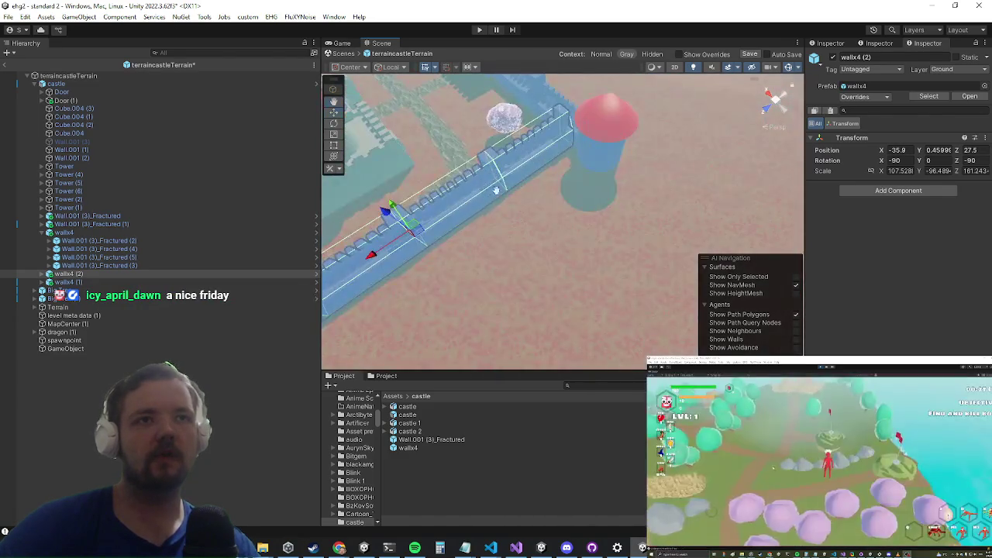
{"action": "mouse_move", "coordinate": [511, 199]}
{"action": "left_mouse_down"}
{"action": "mouse_move", "coordinate": [527, 214]}
{"action": "mouse_move", "coordinate": [541, 210]}
{"action": "left_mouse_up"}
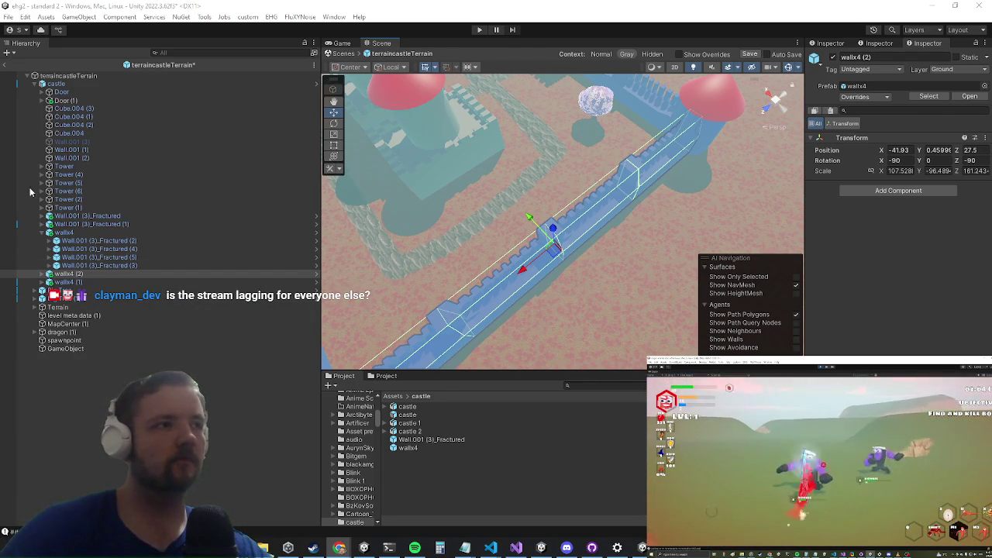
Step: Zoom in and select the fractured wall Wall.001 (3)_Fractured (1)
{"action": "mouse_move", "coordinate": [519, 259]}
{"action": "left_mouse_down"}
{"action": "mouse_move", "coordinate": [626, 166]}
{"action": "mouse_move", "coordinate": [617, 215]}
{"action": "mouse_move", "coordinate": [644, 152]}
{"action": "mouse_move", "coordinate": [551, 237]}
{"action": "mouse_move", "coordinate": [589, 212]}
{"action": "mouse_move", "coordinate": [597, 243]}
{"action": "mouse_move", "coordinate": [737, 200]}
{"action": "mouse_move", "coordinate": [651, 245]}
{"action": "mouse_move", "coordinate": [482, 214]}
{"action": "mouse_move", "coordinate": [450, 222]}
{"action": "mouse_move", "coordinate": [450, 243]}
{"action": "mouse_move", "coordinate": [446, 226]}
{"action": "mouse_move", "coordinate": [539, 159]}
{"action": "mouse_move", "coordinate": [548, 235]}
{"action": "mouse_move", "coordinate": [501, 214]}
{"action": "left_mouse_up"}
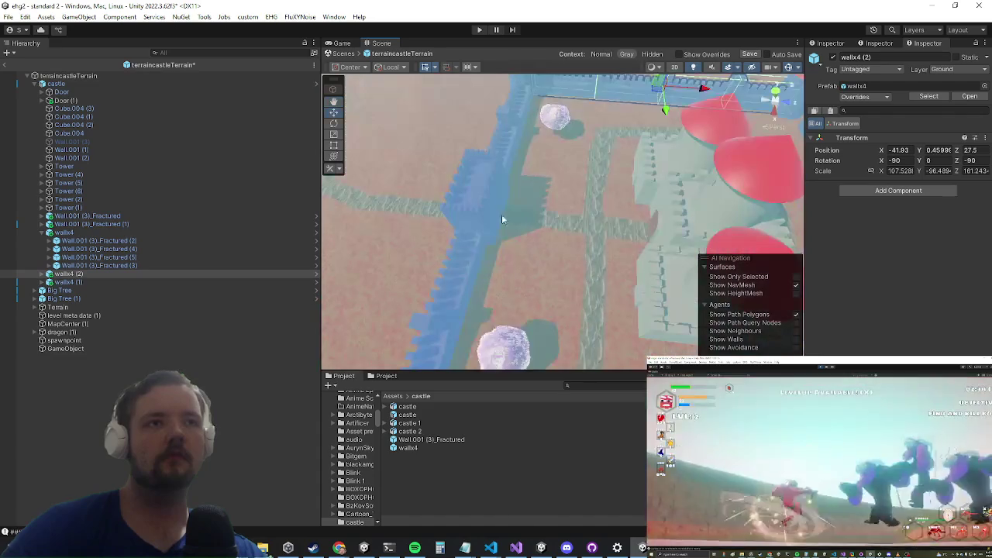
{"action": "left_click", "coordinate": [456, 289]}
{"action": "left_click_drag", "start_coordinate": [456, 288], "coordinate": [558, 225]}
{"action": "scroll", "coordinate": [558, 225], "scroll_direction": "up", "scroll_amount": 3}
Step: Delete the original walls Wall.001 (1) and Wall.001 (2)
{"action": "left_click", "coordinate": [87, 215]}
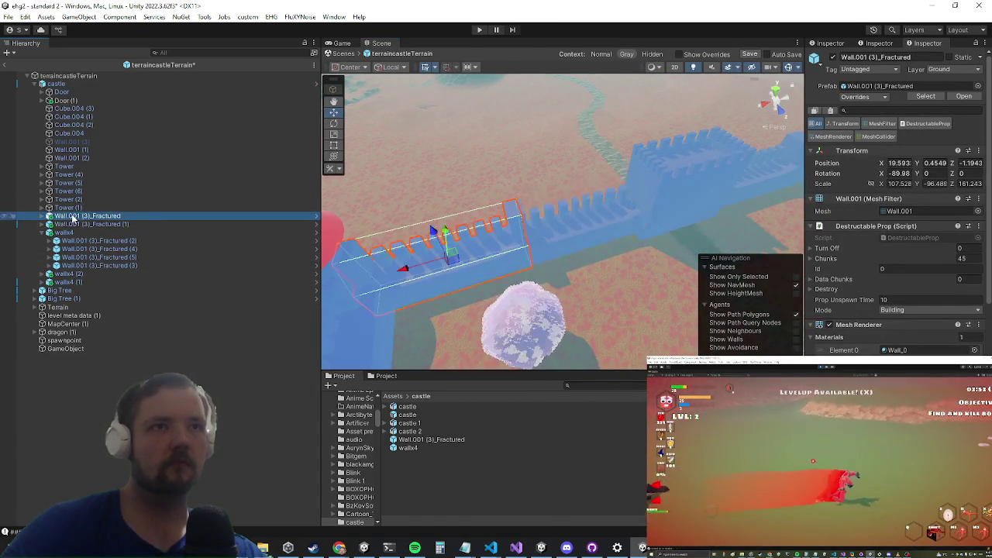
{"action": "left_click_drag", "start_coordinate": [465, 217], "coordinate": [480, 188]}
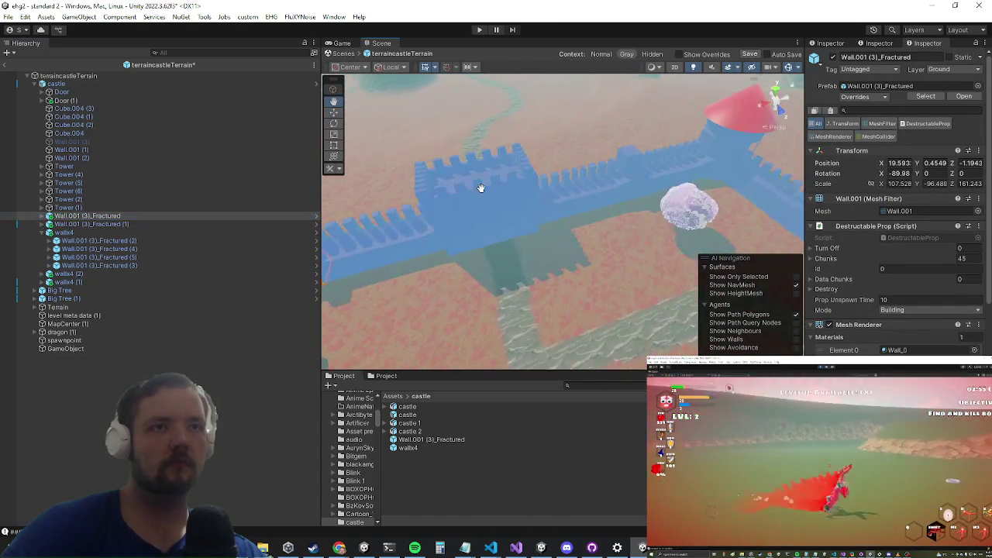
{"action": "left_click", "coordinate": [625, 199]}
{"action": "left_click", "coordinate": [618, 208]}
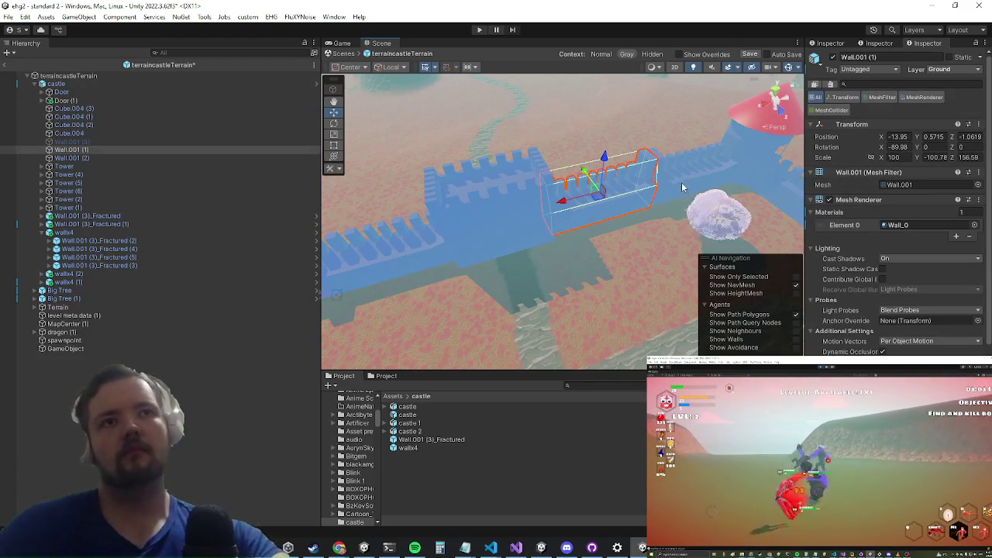
{"action": "key", "text": "Delete"}
{"action": "left_click", "coordinate": [680, 182]}
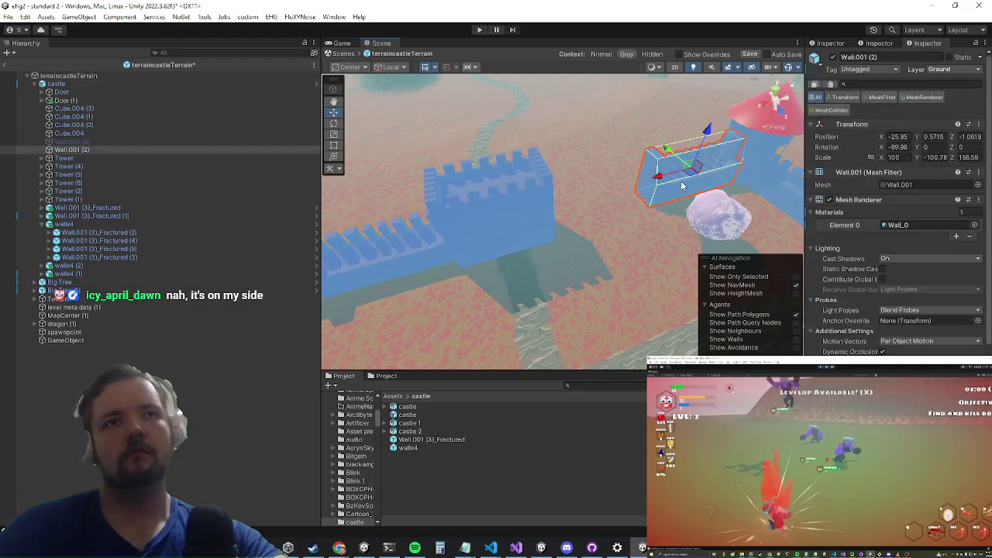
{"action": "key", "text": "Delete"}
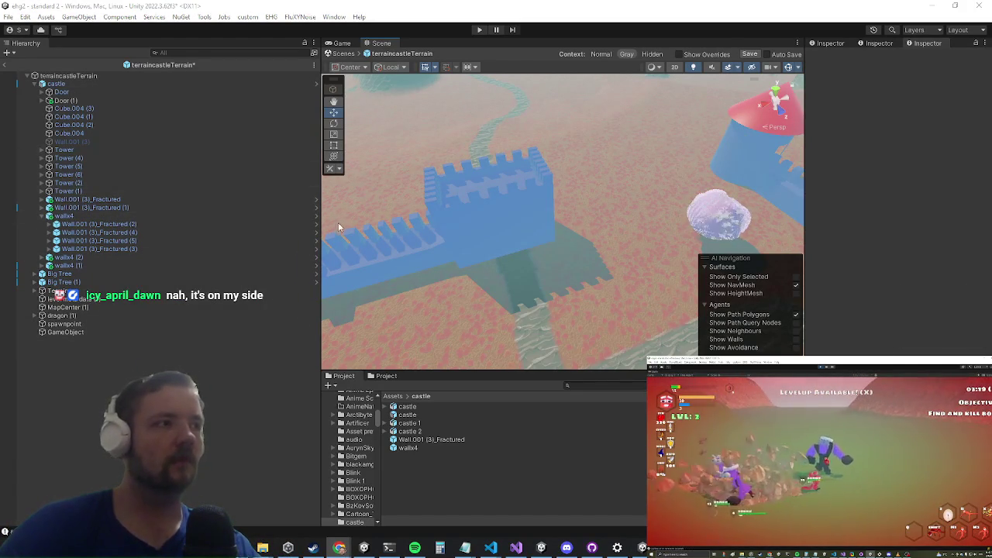
Step: Duplicate Wall.001 (3)_Fractured and Fractured (1) and place the copies beside the right tower
{"action": "left_click", "coordinate": [123, 199]}
{"action": "left_click", "coordinate": [117, 207], "text": "shift"}
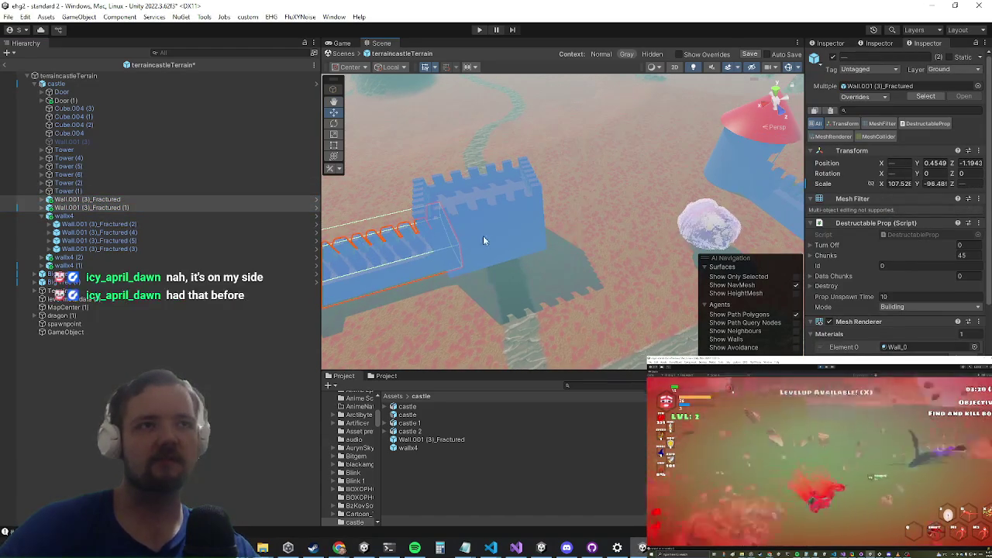
{"action": "key", "text": "ctrl+d"}
{"action": "scroll", "coordinate": [480, 265], "scroll_direction": "down", "scroll_amount": 2}
{"action": "left_click_drag", "start_coordinate": [350, 271], "coordinate": [583, 229]}
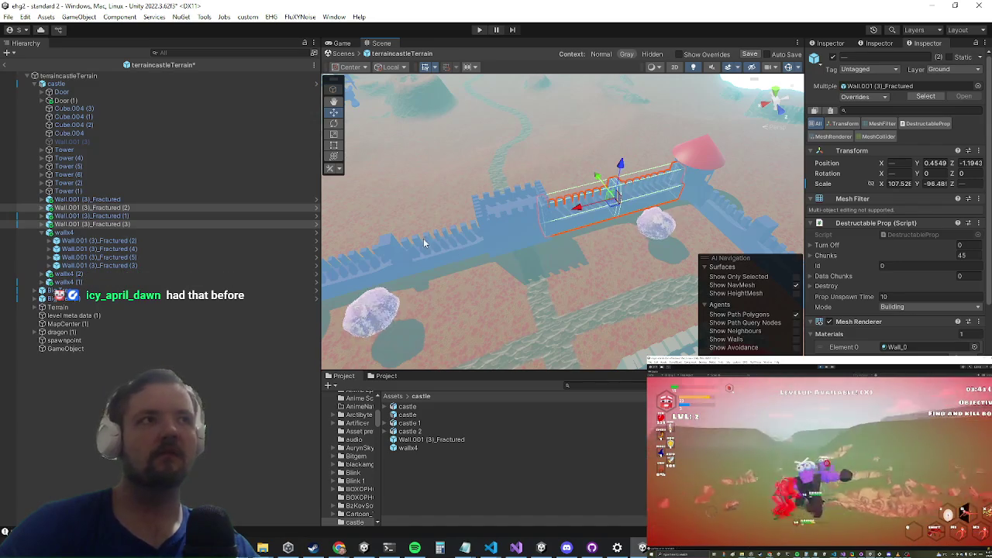
{"action": "scroll", "coordinate": [435, 249], "scroll_direction": "up", "scroll_amount": 5}
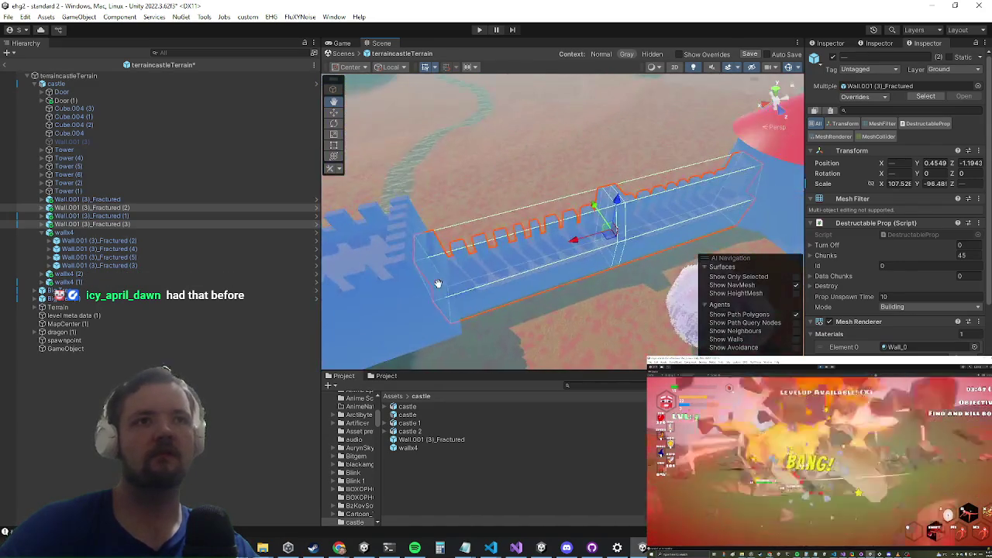
Step: Select the gate's castle block Cube.004 (3)
{"action": "left_click_drag", "start_coordinate": [423, 305], "coordinate": [501, 226]}
{"action": "left_click", "coordinate": [491, 236]}
{"action": "left_click", "coordinate": [492, 237]}
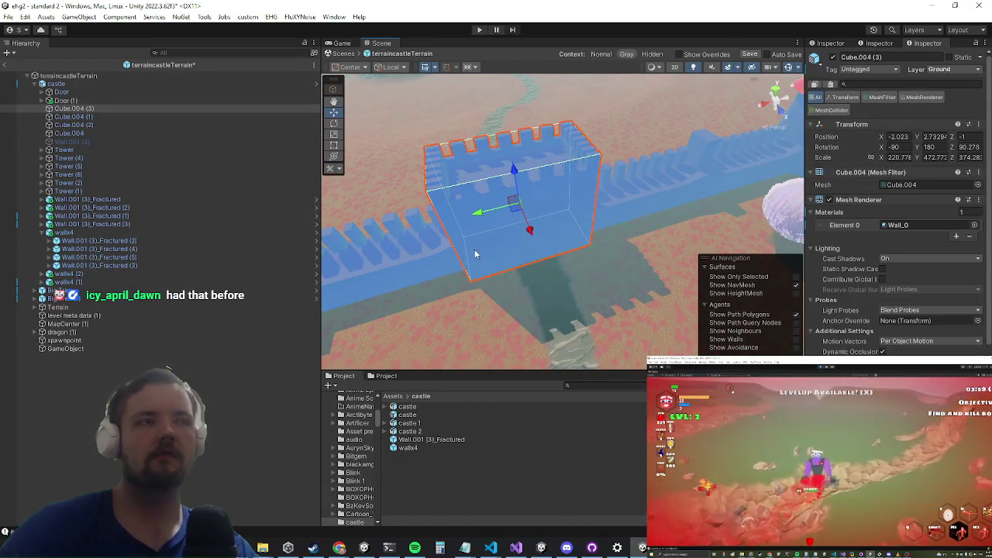
Step: Save the castle prefab and fracture the gate cube Cube.004 (3) with the Fracture tool
{"action": "key", "text": "ctrl+s"}
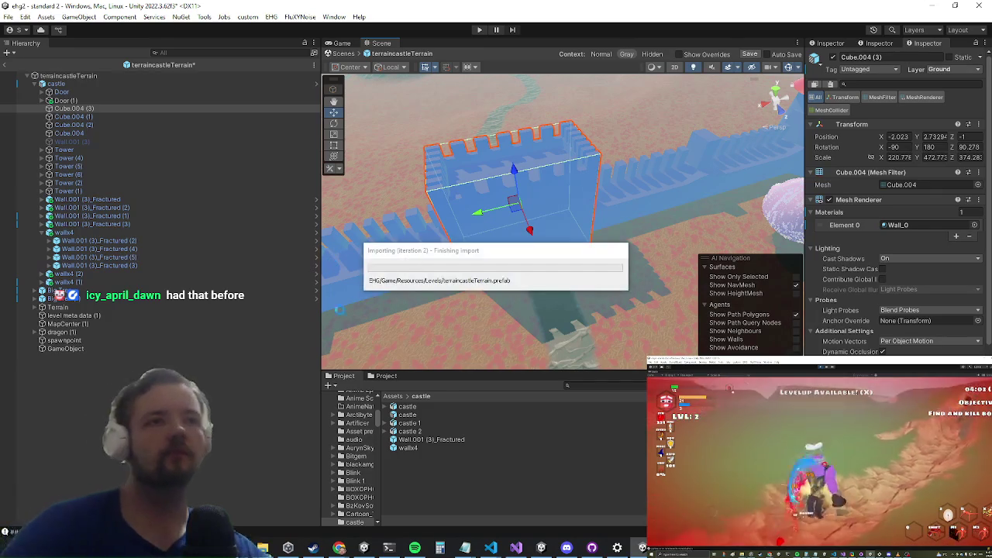
{"action": "mouse_move", "coordinate": [362, 205]}
{"action": "left_mouse_down"}
{"action": "mouse_move", "coordinate": [454, 277]}
{"action": "mouse_move", "coordinate": [560, 223]}
{"action": "mouse_move", "coordinate": [698, 183]}
{"action": "mouse_move", "coordinate": [628, 227]}
{"action": "mouse_move", "coordinate": [664, 213]}
{"action": "mouse_move", "coordinate": [649, 255]}
{"action": "mouse_move", "coordinate": [589, 278]}
{"action": "left_mouse_up"}
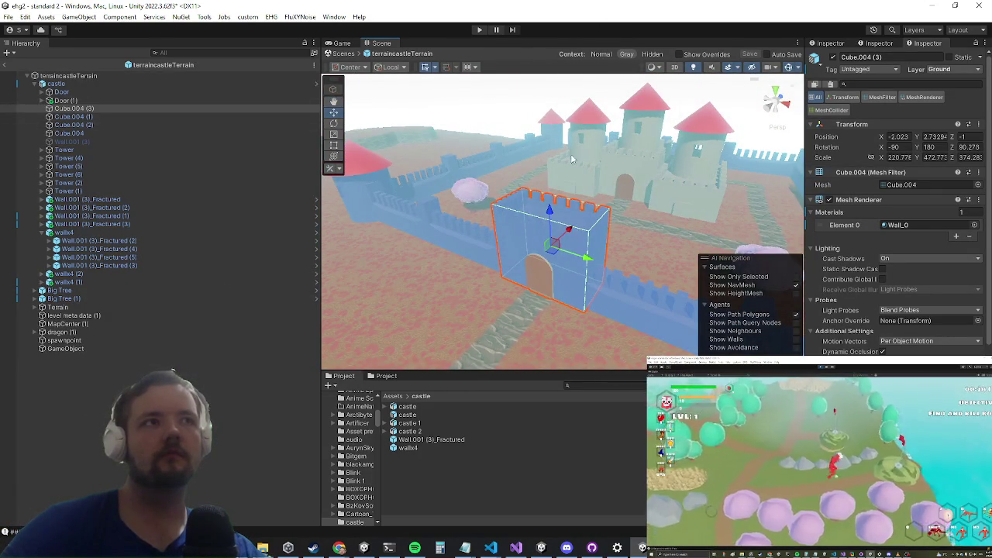
{"action": "left_click", "coordinate": [332, 16]}
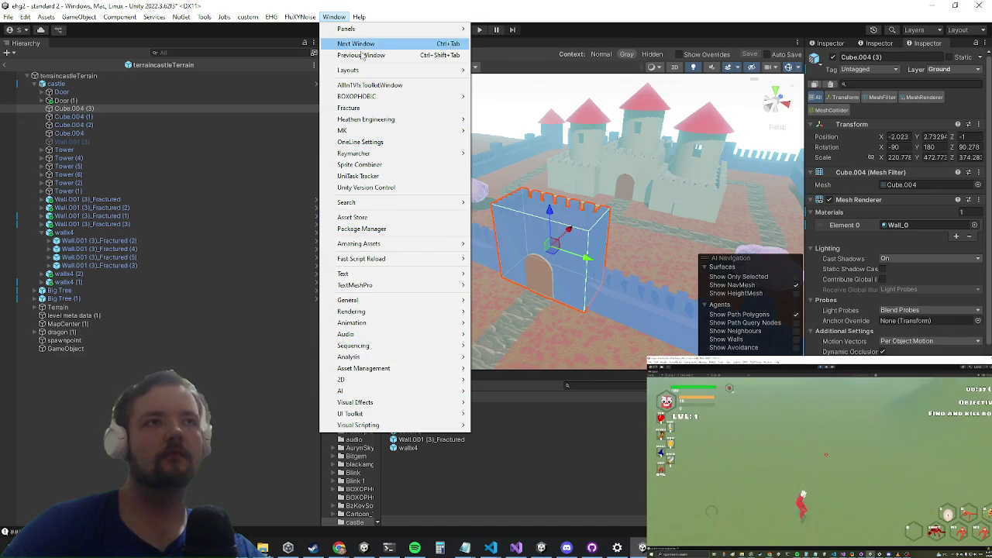
{"action": "left_click", "coordinate": [363, 111]}
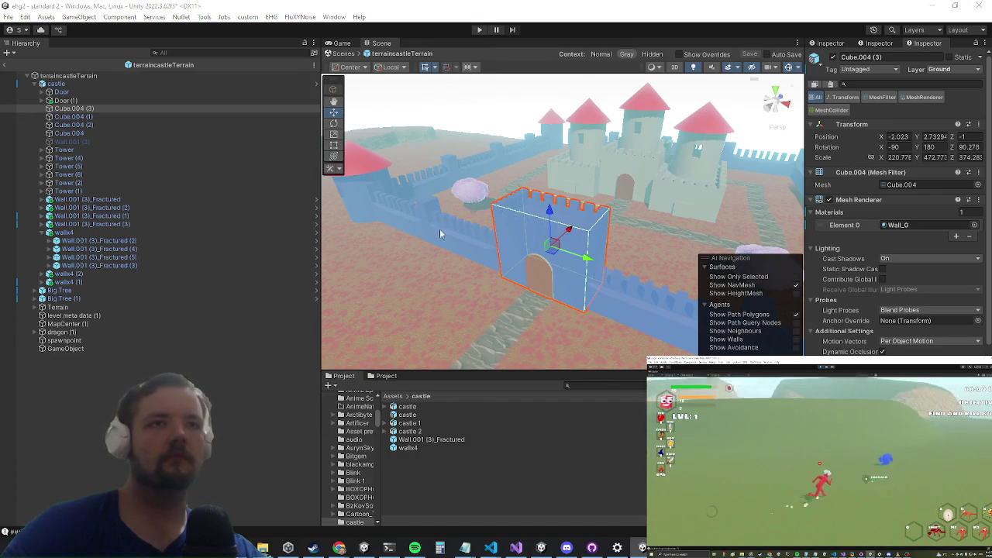
{"action": "left_click_drag", "start_coordinate": [439, 232], "coordinate": [472, 213]}
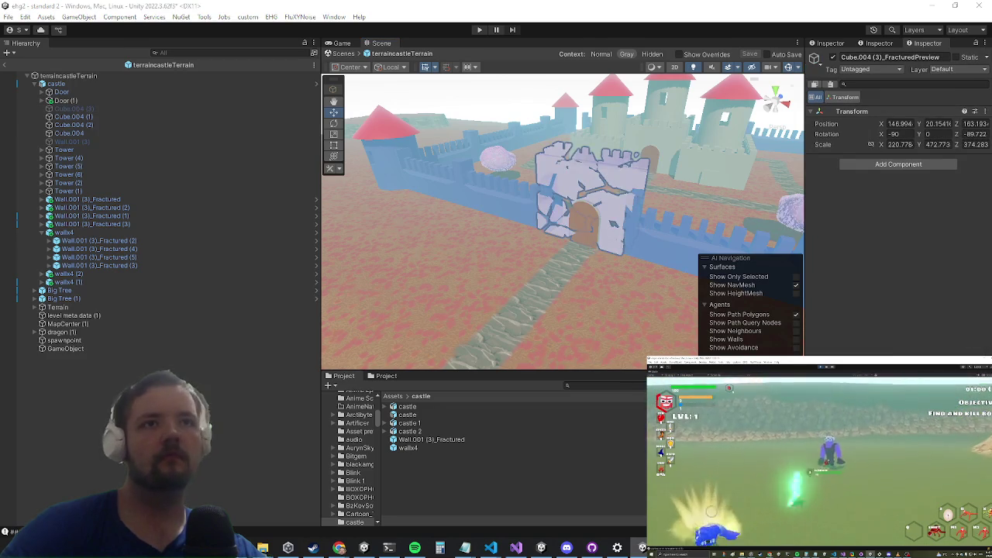
{"action": "mouse_move", "coordinate": [535, 233]}
{"action": "left_mouse_down"}
{"action": "mouse_move", "coordinate": [486, 239]}
{"action": "mouse_move", "coordinate": [525, 173]}
{"action": "mouse_move", "coordinate": [498, 225]}
{"action": "left_mouse_up"}
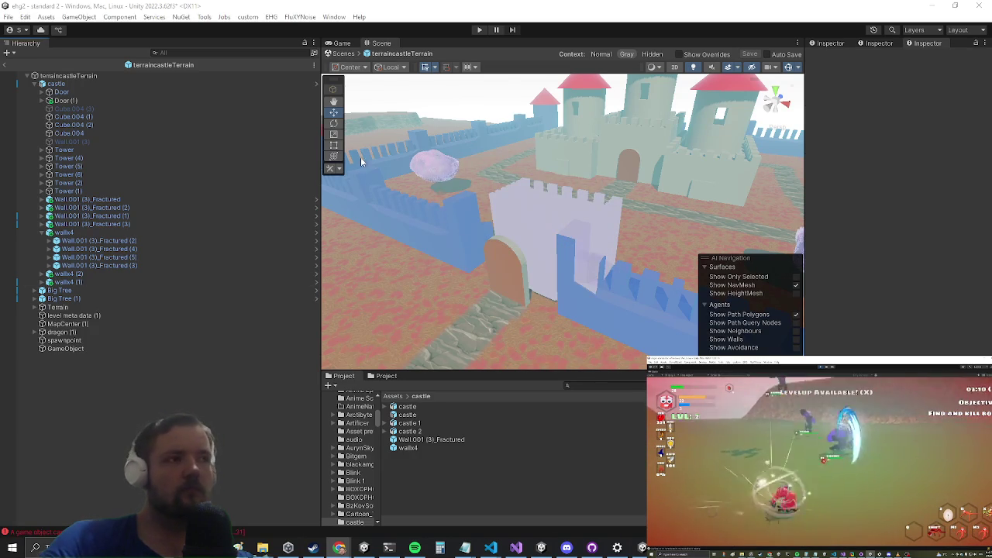
Step: Select the Terrain and tilt the Scene view down to inspect the gate wall
{"action": "scroll", "coordinate": [535, 178], "scroll_direction": "up", "scroll_amount": 3}
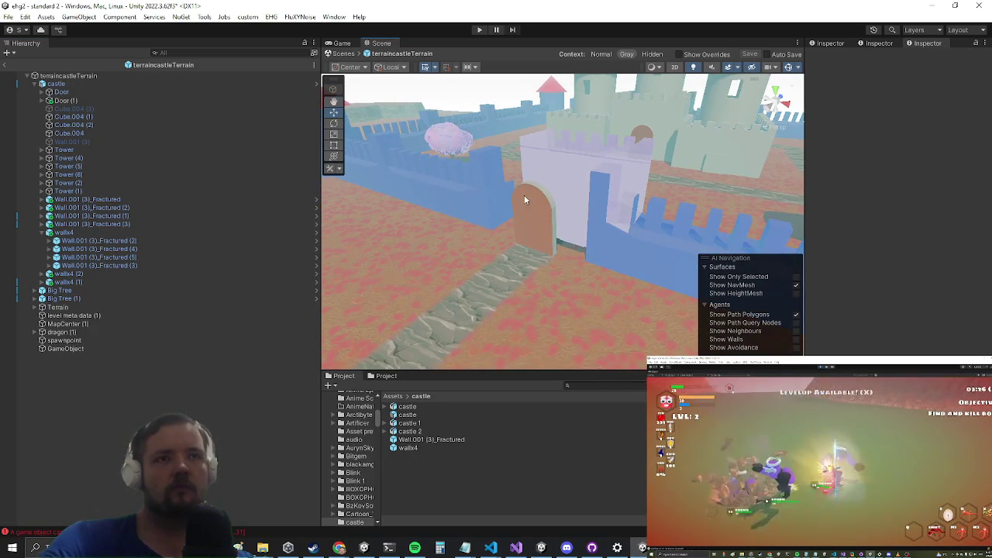
{"action": "left_click", "coordinate": [565, 181]}
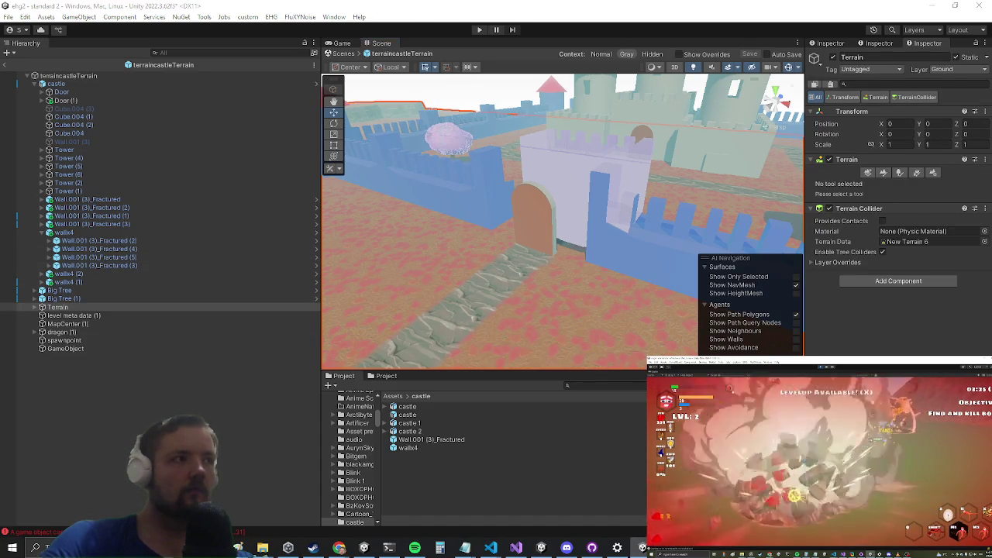
{"action": "left_click_drag", "start_coordinate": [533, 177], "coordinate": [531, 293]}
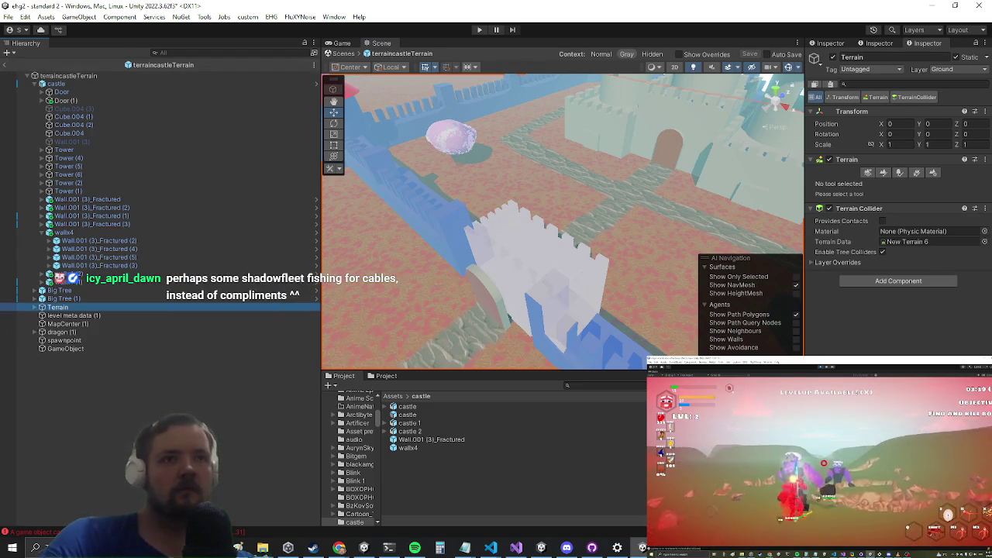
Step: Exit prefab mode, collapse terraincastleTerrain's children, and frame the castle terrain
{"action": "left_click", "coordinate": [7, 68]}
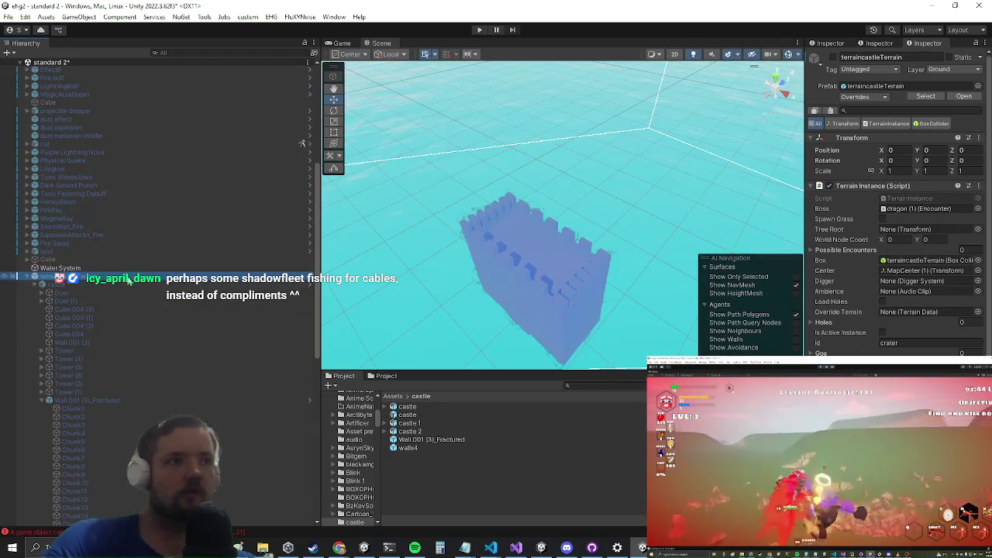
{"action": "left_click", "coordinate": [28, 280]}
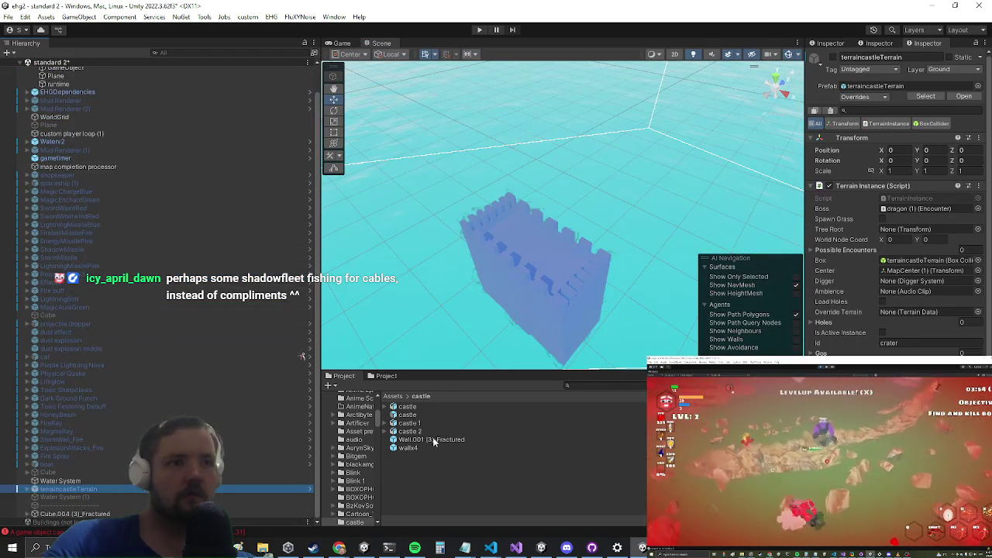
{"action": "left_click", "coordinate": [107, 514]}
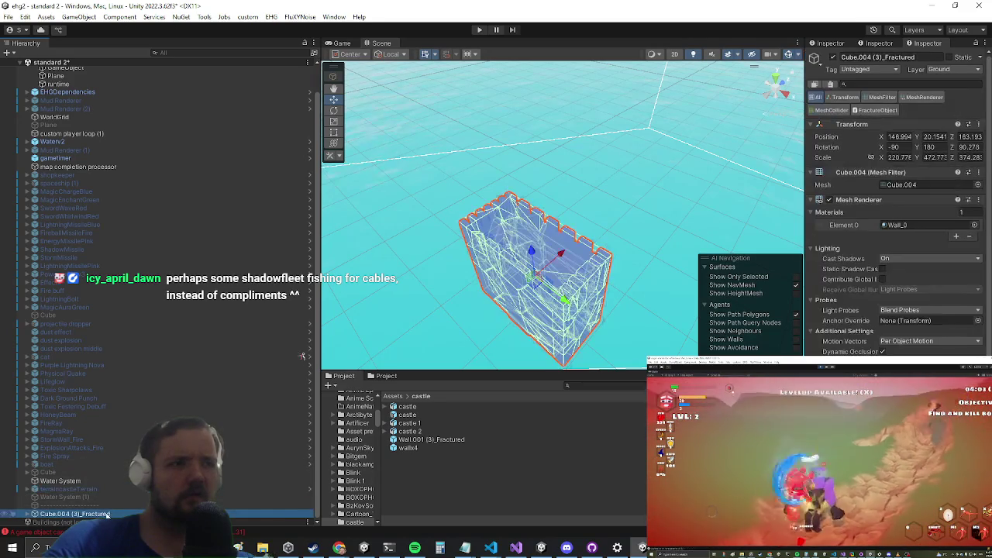
{"action": "left_click", "coordinate": [97, 490]}
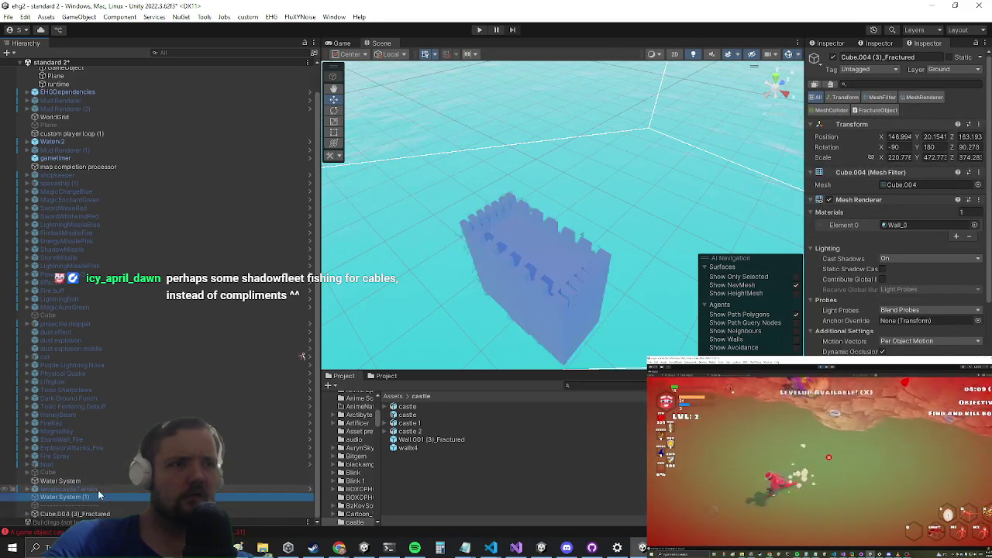
{"action": "key", "text": "f"}
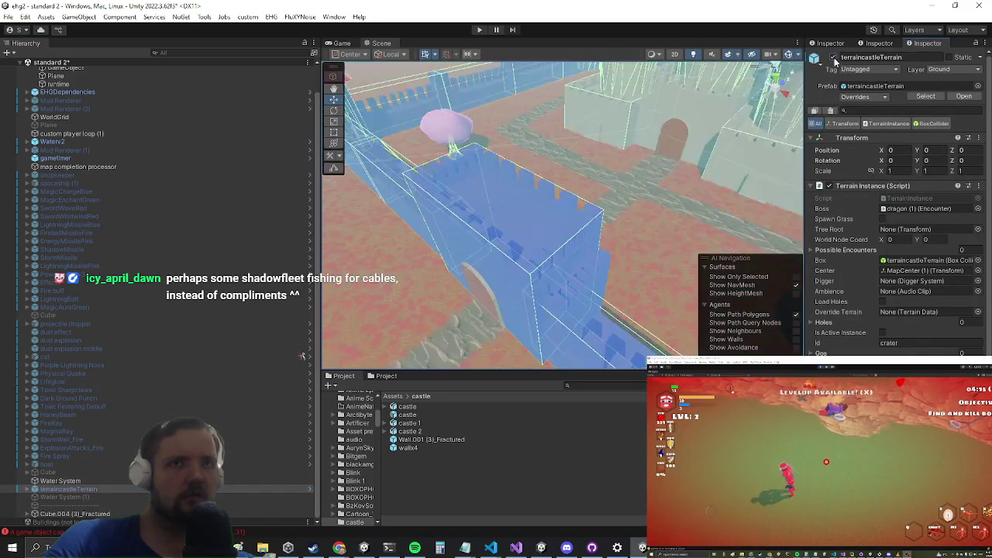
Step: Orbit around the gate and reselect Cube.004 (3)_Fractured
{"action": "mouse_move", "coordinate": [535, 225]}
{"action": "left_mouse_down"}
{"action": "mouse_move", "coordinate": [527, 204]}
{"action": "mouse_move", "coordinate": [514, 233]}
{"action": "left_mouse_up"}
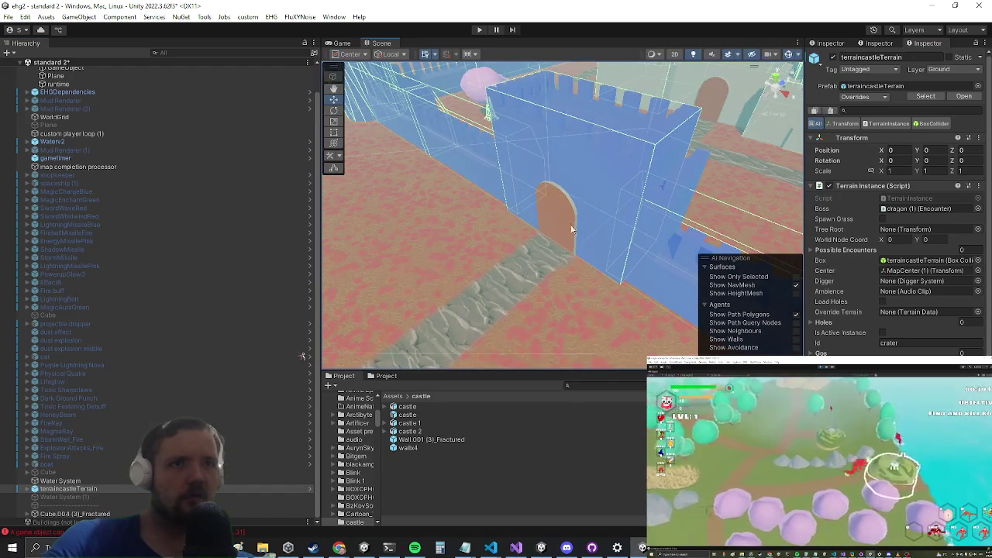
{"action": "left_click", "coordinate": [76, 512]}
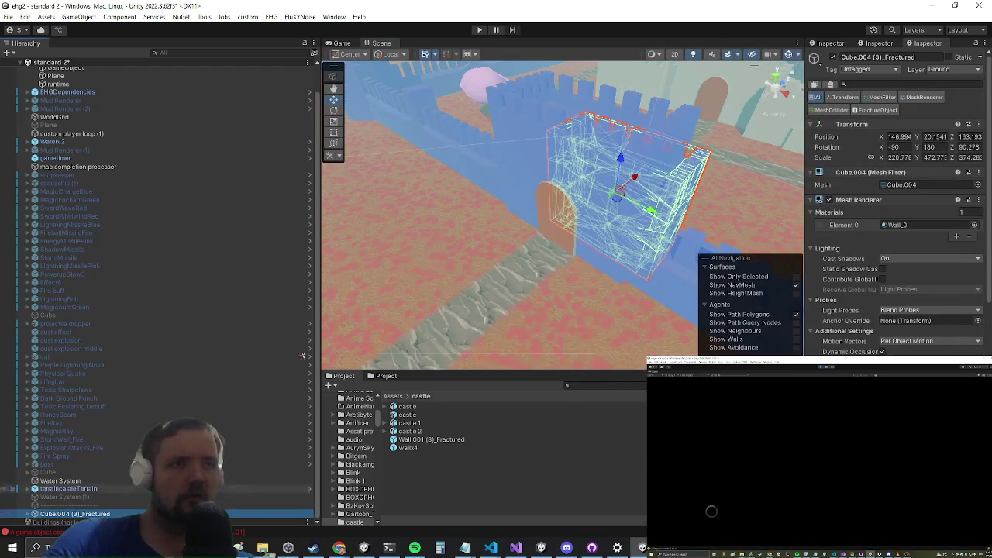
{"action": "left_click", "coordinate": [418, 280]}
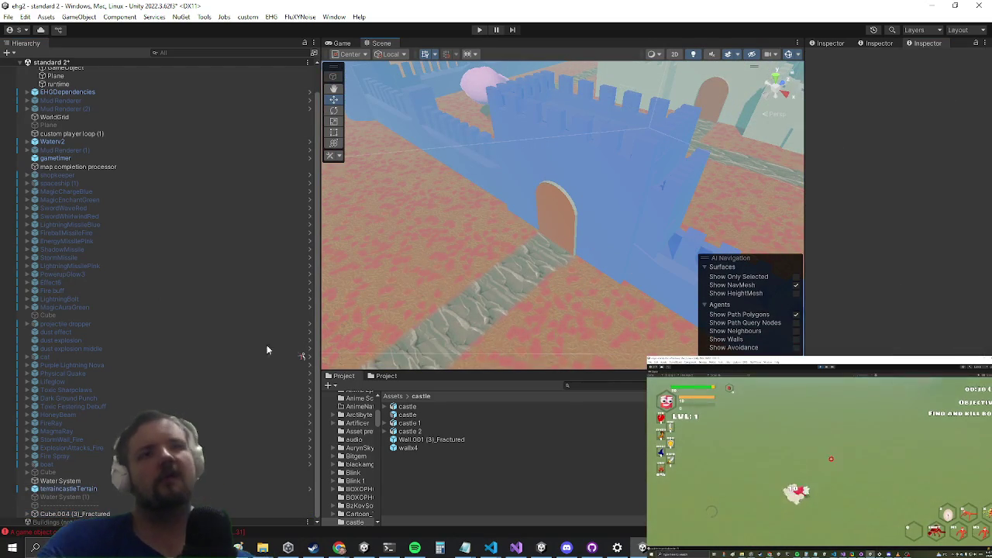
{"action": "key", "text": "ctrl+z"}
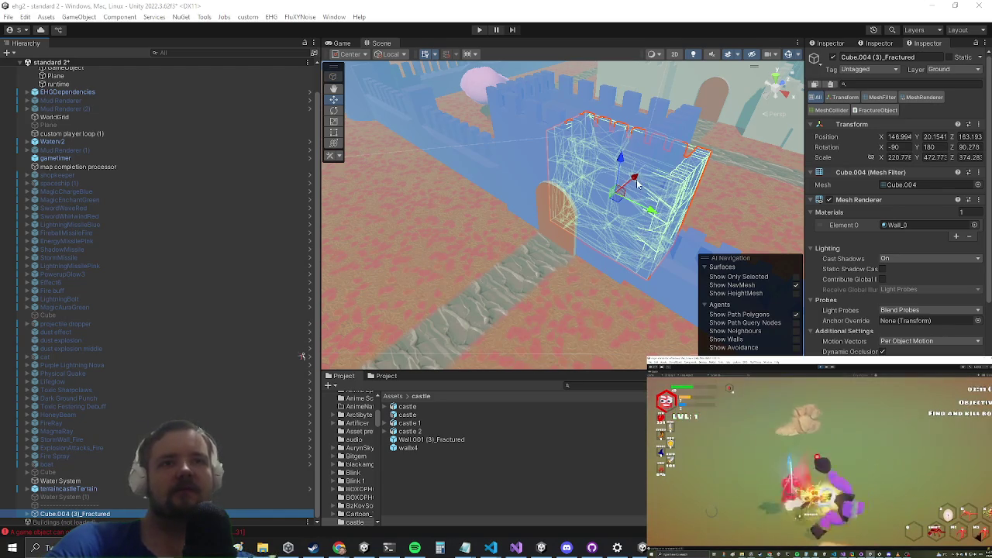
Step: Move the fractured wall to Z 157.18 and multiply its X scale by 1.2
{"action": "left_click_drag", "start_coordinate": [637, 182], "coordinate": [586, 217]}
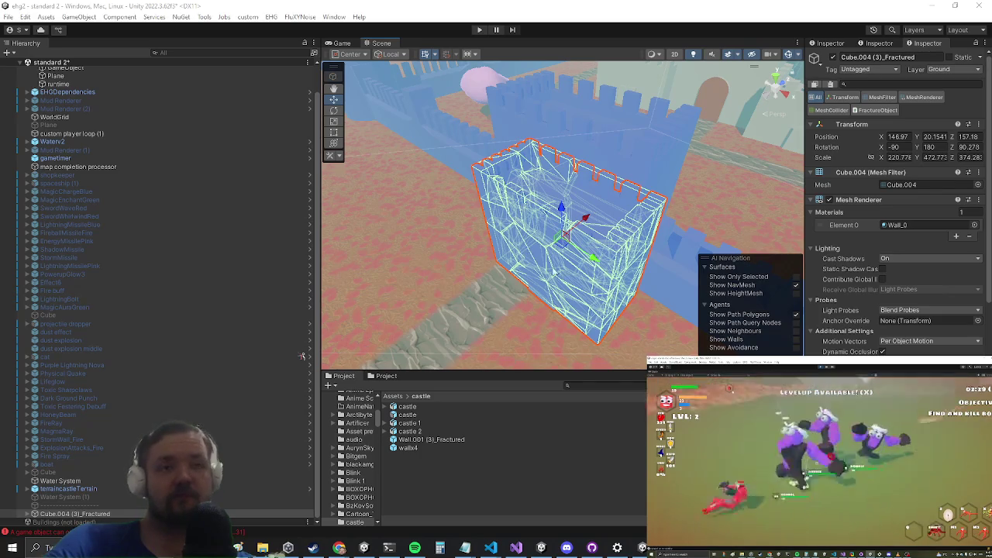
{"action": "left_click", "coordinate": [910, 156]}
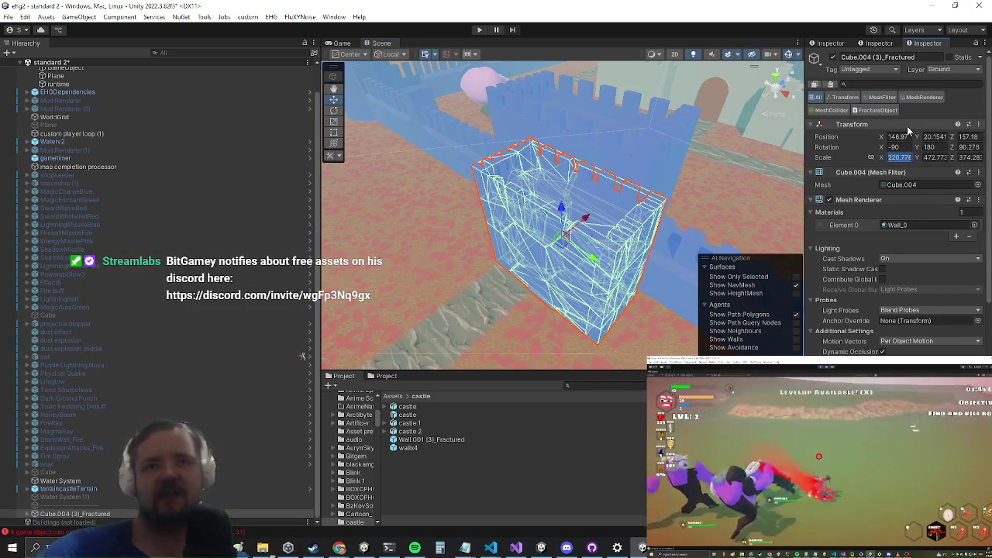
{"action": "key", "text": "Right"}
{"action": "key", "text": "Right"}
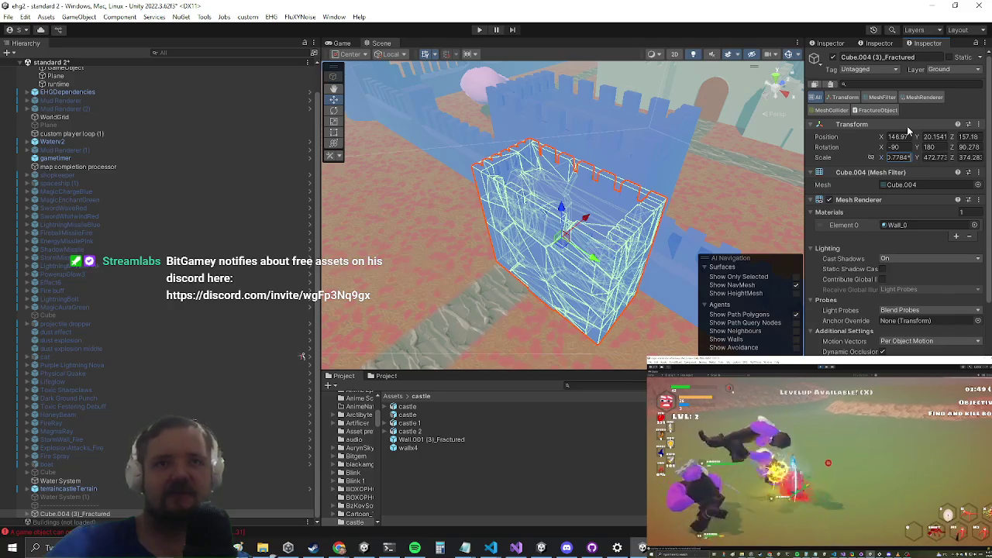
{"action": "type", "text": "*1.2"}
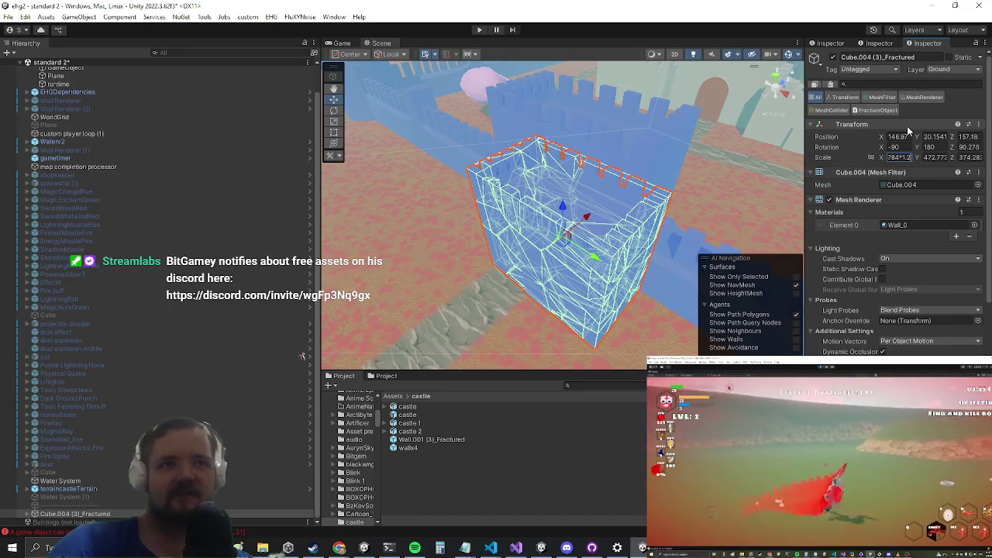
{"action": "key", "text": "Return"}
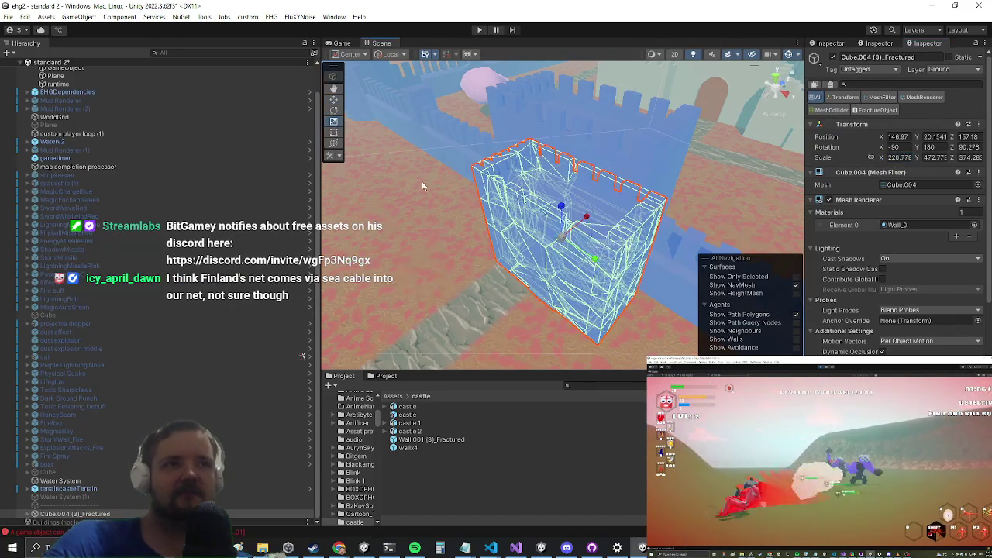
Step: Shift the wall along X, stretch it in Y and Z, and move it to Z 163.95
{"action": "mouse_move", "coordinate": [495, 224]}
{"action": "left_mouse_down"}
{"action": "mouse_move", "coordinate": [522, 212]}
{"action": "mouse_move", "coordinate": [479, 238]}
{"action": "left_mouse_up"}
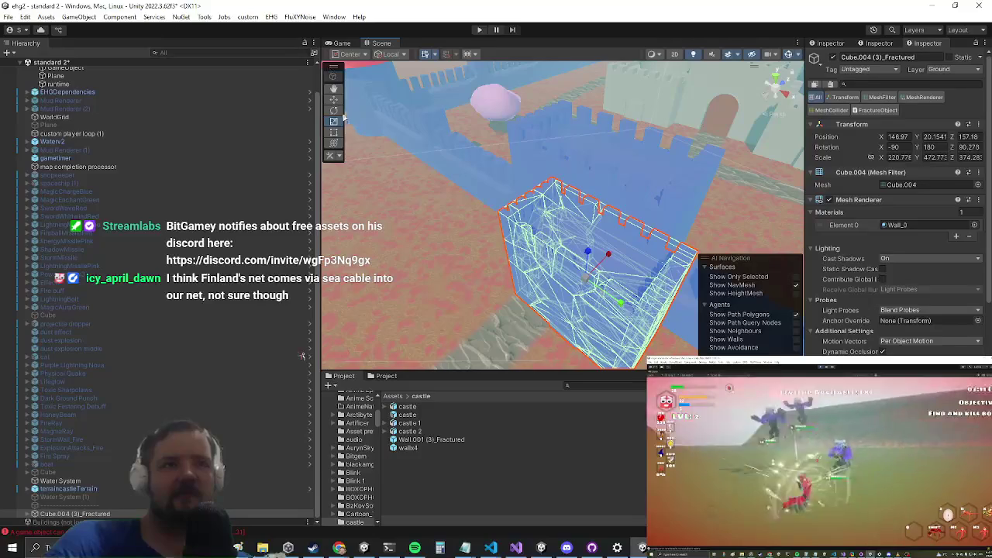
{"action": "left_click_drag", "start_coordinate": [618, 299], "coordinate": [478, 238]}
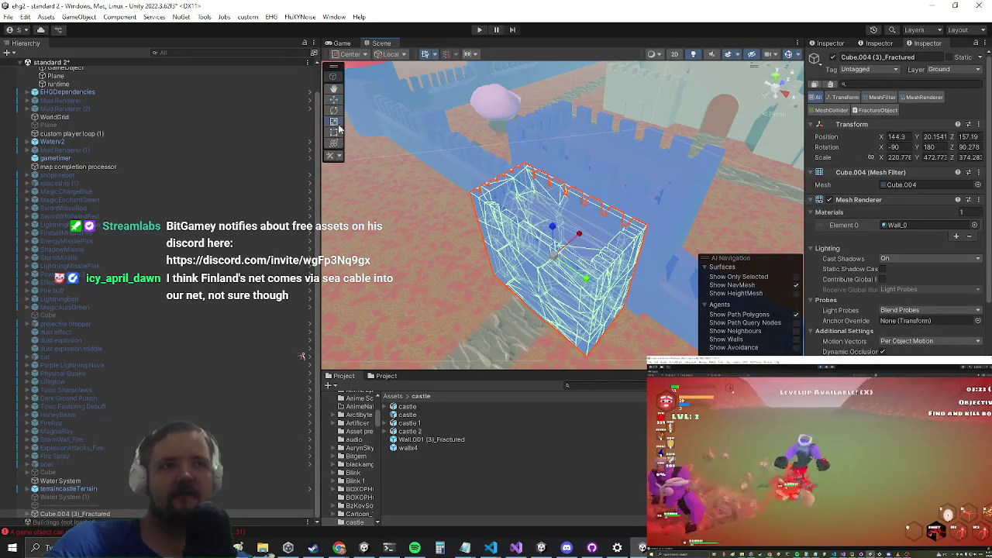
{"action": "left_click_drag", "start_coordinate": [587, 285], "coordinate": [592, 285]}
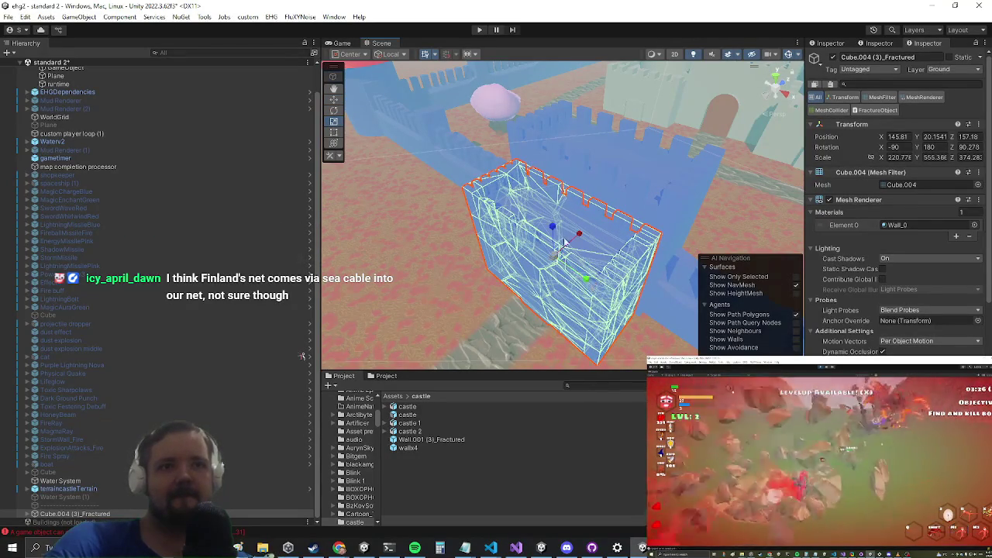
{"action": "left_click_drag", "start_coordinate": [551, 228], "coordinate": [595, 256]}
{"action": "left_click_drag", "start_coordinate": [635, 180], "coordinate": [527, 263]}
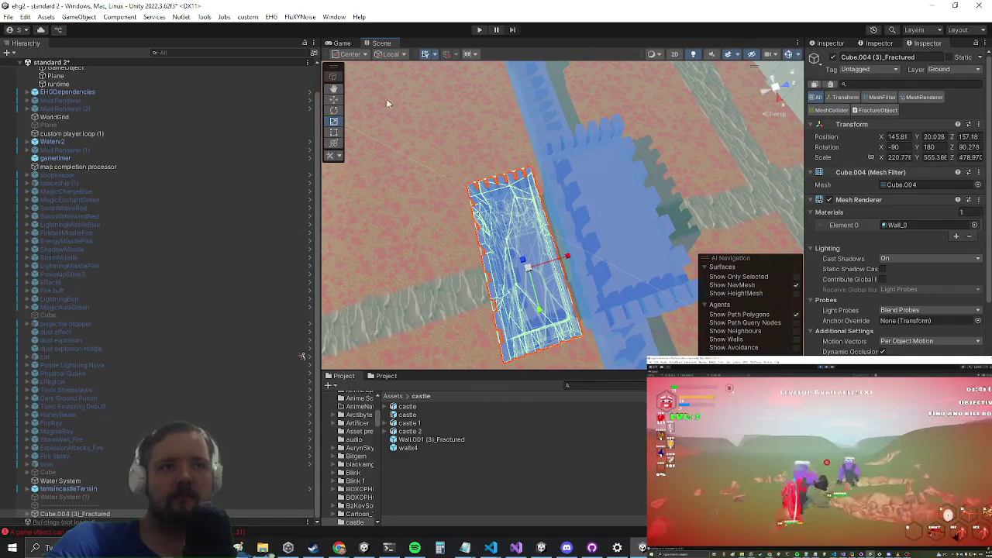
{"action": "mouse_move", "coordinate": [564, 265]}
{"action": "left_mouse_down"}
{"action": "mouse_move", "coordinate": [647, 228]}
{"action": "mouse_move", "coordinate": [638, 235]}
{"action": "left_mouse_up"}
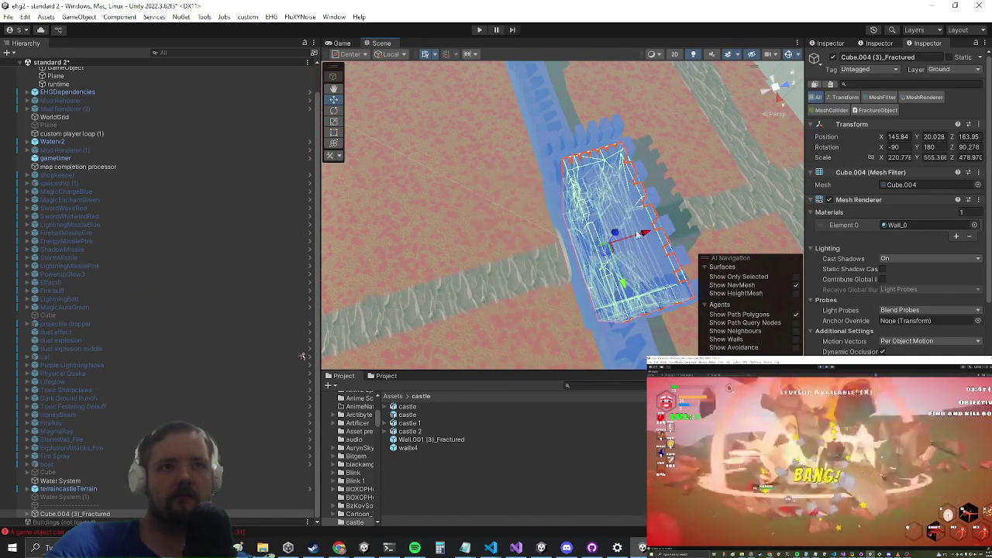
Step: Scale the wall to X 305.35 and stretch it further to cover the gate
{"action": "left_click", "coordinate": [334, 122]}
{"action": "key", "text": "f"}
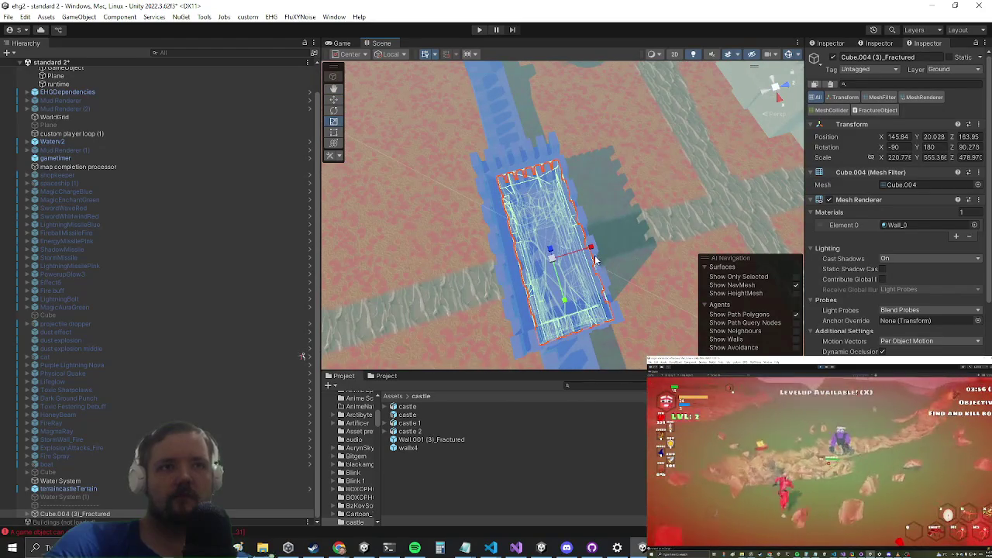
{"action": "mouse_move", "coordinate": [591, 249]}
{"action": "left_mouse_down"}
{"action": "mouse_move", "coordinate": [600, 243]}
{"action": "mouse_move", "coordinate": [593, 229]}
{"action": "mouse_move", "coordinate": [607, 250]}
{"action": "left_mouse_up"}
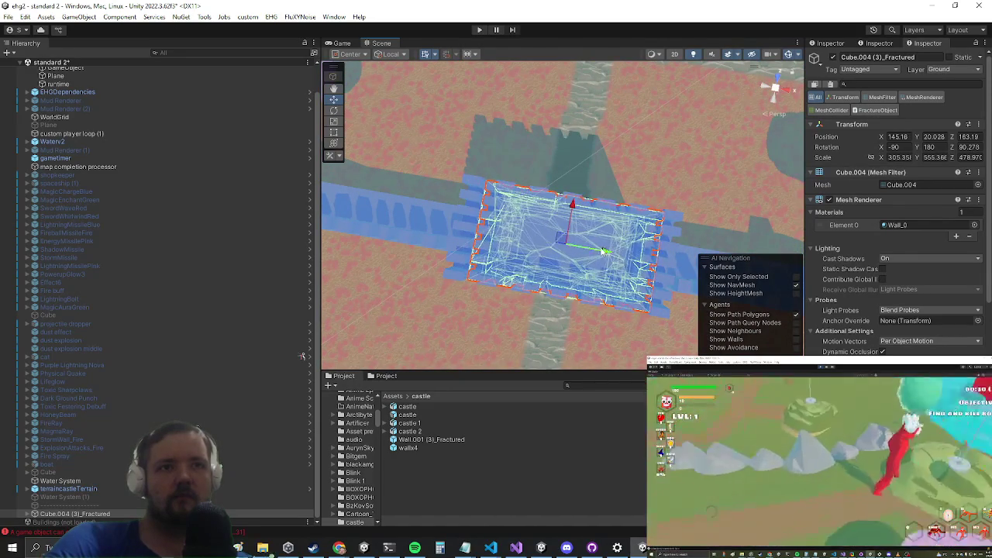
{"action": "left_click", "coordinate": [334, 121]}
{"action": "left_click_drag", "start_coordinate": [607, 254], "coordinate": [604, 253]}
{"action": "mouse_move", "coordinate": [583, 310]}
{"action": "left_mouse_down"}
{"action": "mouse_move", "coordinate": [589, 170]}
{"action": "mouse_move", "coordinate": [575, 169]}
{"action": "mouse_move", "coordinate": [613, 165]}
{"action": "mouse_move", "coordinate": [583, 212]}
{"action": "mouse_move", "coordinate": [533, 184]}
{"action": "left_mouse_up"}
Step: Delete the original tower Cube.004 (3) from the Hierarchy
{"action": "scroll", "coordinate": [535, 186], "scroll_direction": "down", "scroll_amount": 3}
{"action": "left_click", "coordinate": [539, 190]}
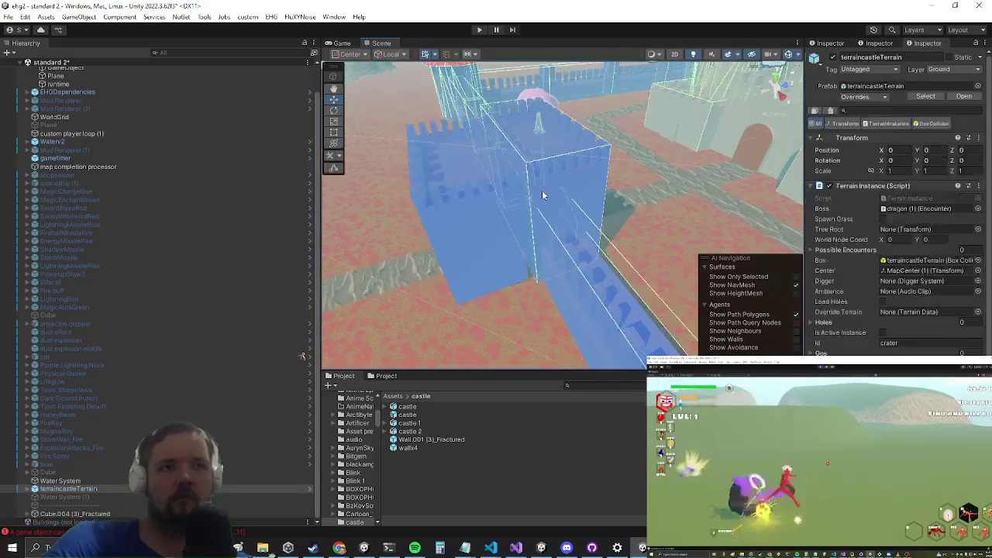
{"action": "left_click", "coordinate": [548, 198]}
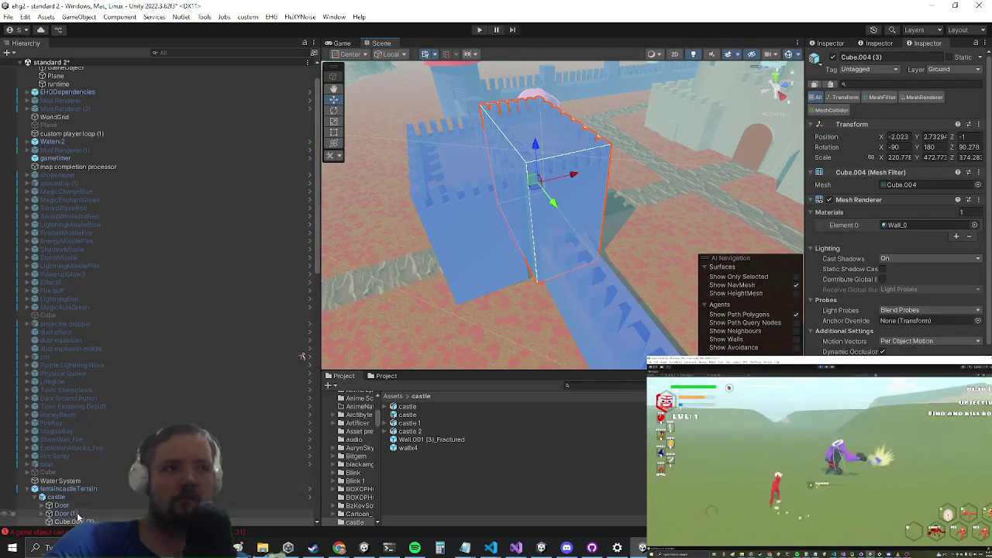
{"action": "scroll", "coordinate": [109, 430], "scroll_direction": "down", "scroll_amount": 3}
{"action": "scroll", "coordinate": [109, 430], "scroll_direction": "down", "scroll_amount": 1}
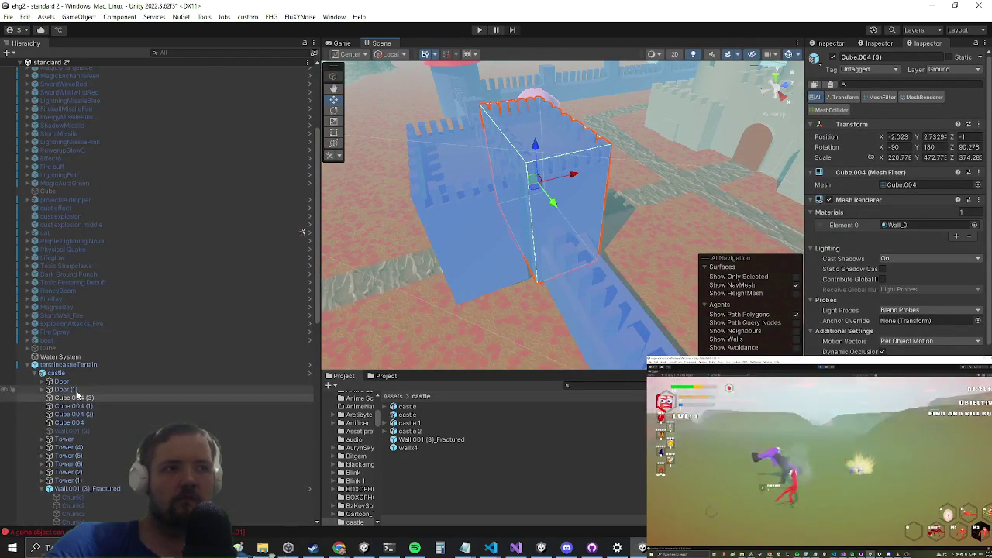
{"action": "right_click", "coordinate": [70, 389]}
{"action": "left_click", "coordinate": [67, 399]}
{"action": "right_click", "coordinate": [67, 400]}
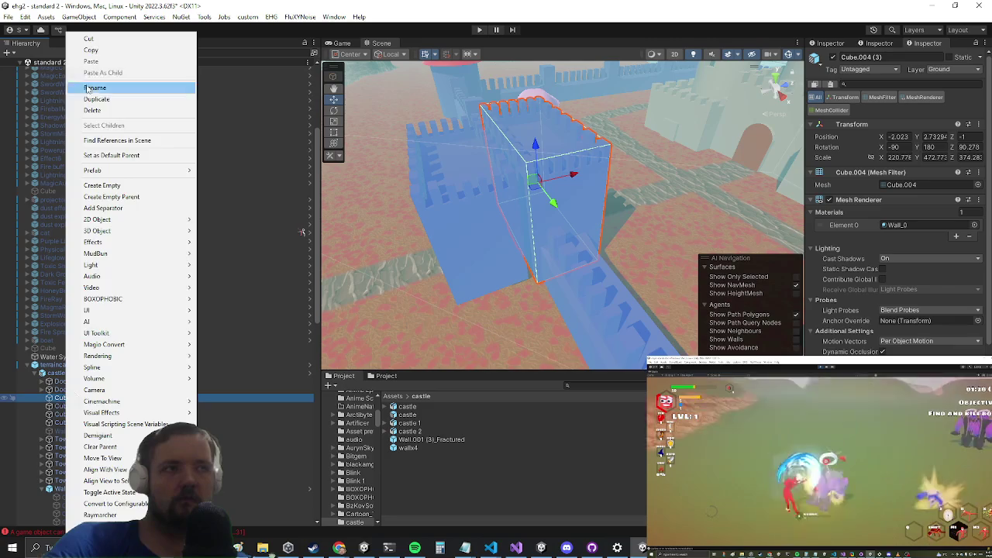
{"action": "left_click", "coordinate": [87, 113]}
Step: Place Cube.004 (3)_Fractured beside the fractured walls and move it into the old tower's spot
{"action": "left_click", "coordinate": [68, 481]}
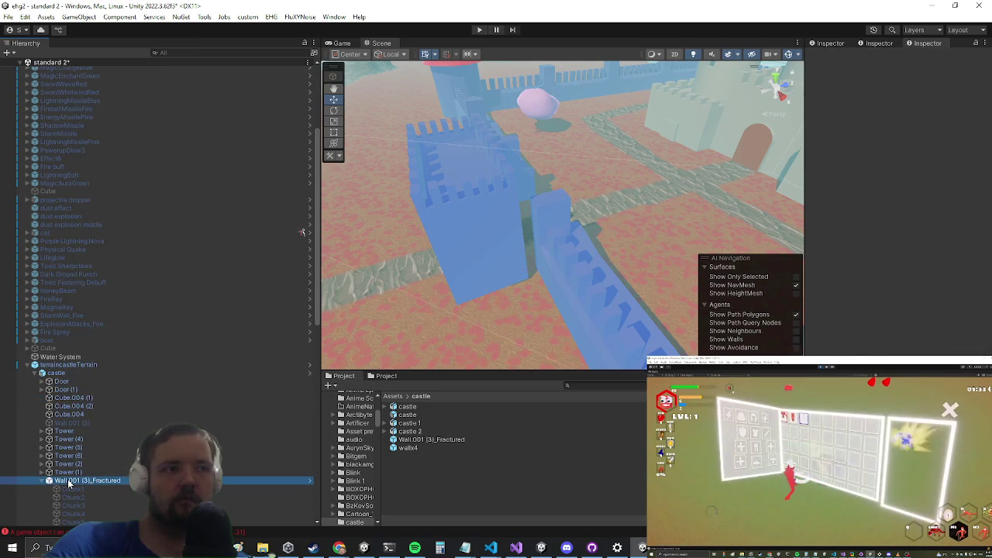
{"action": "mouse_move", "coordinate": [69, 485]}
{"action": "left_mouse_down"}
{"action": "mouse_move", "coordinate": [116, 465]}
{"action": "mouse_move", "coordinate": [163, 426]}
{"action": "left_mouse_up"}
{"action": "left_click", "coordinate": [570, 301]}
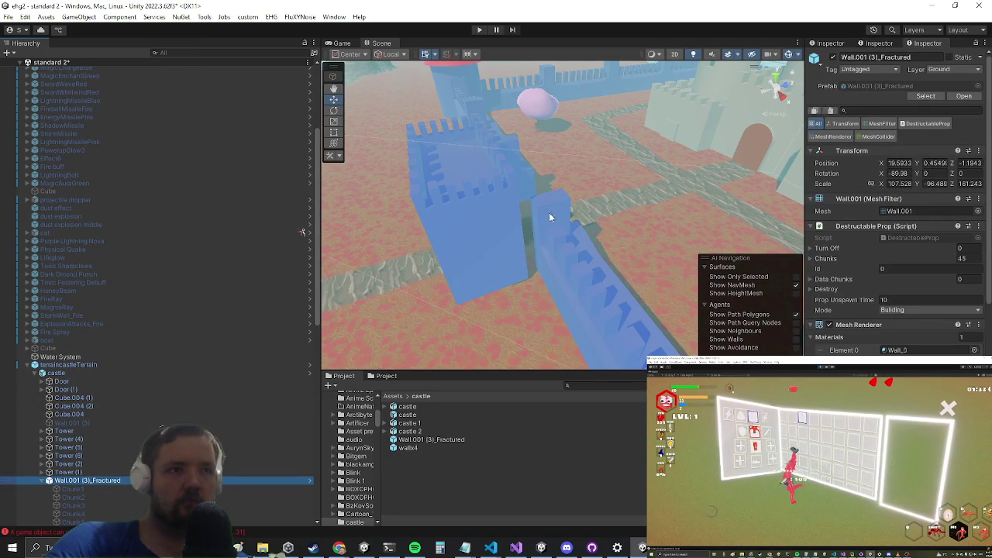
{"action": "left_click", "coordinate": [482, 241]}
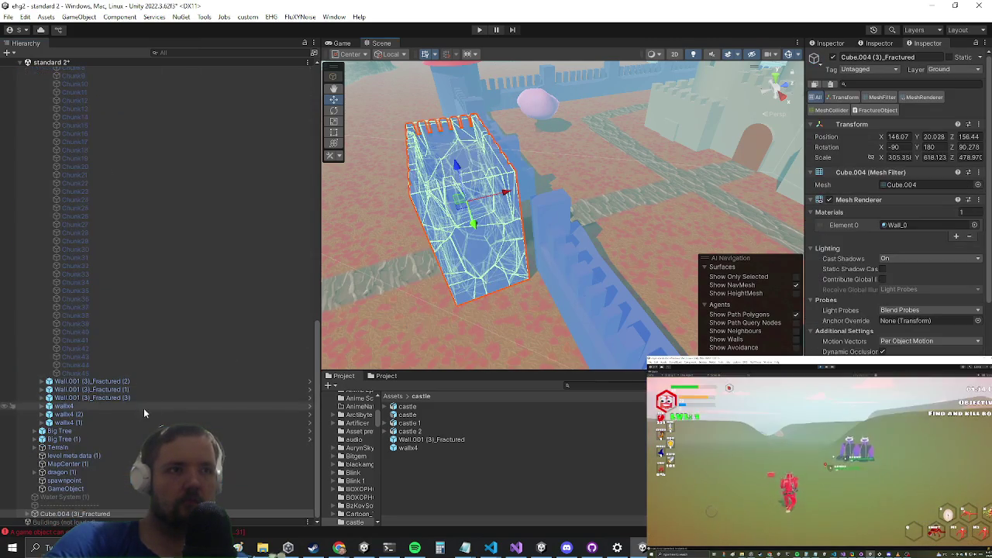
{"action": "left_click", "coordinate": [75, 514]}
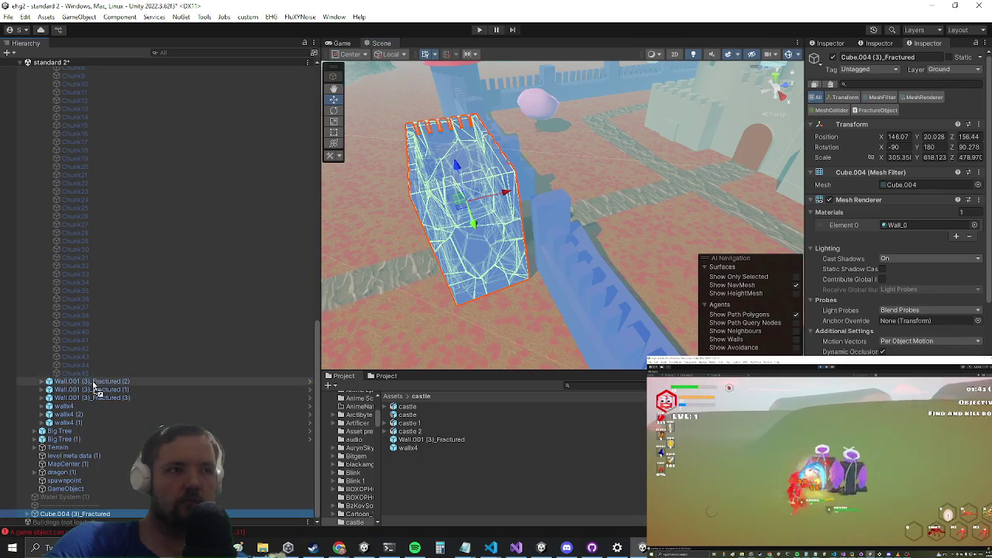
{"action": "left_click_drag", "start_coordinate": [90, 410], "coordinate": [89, 404]}
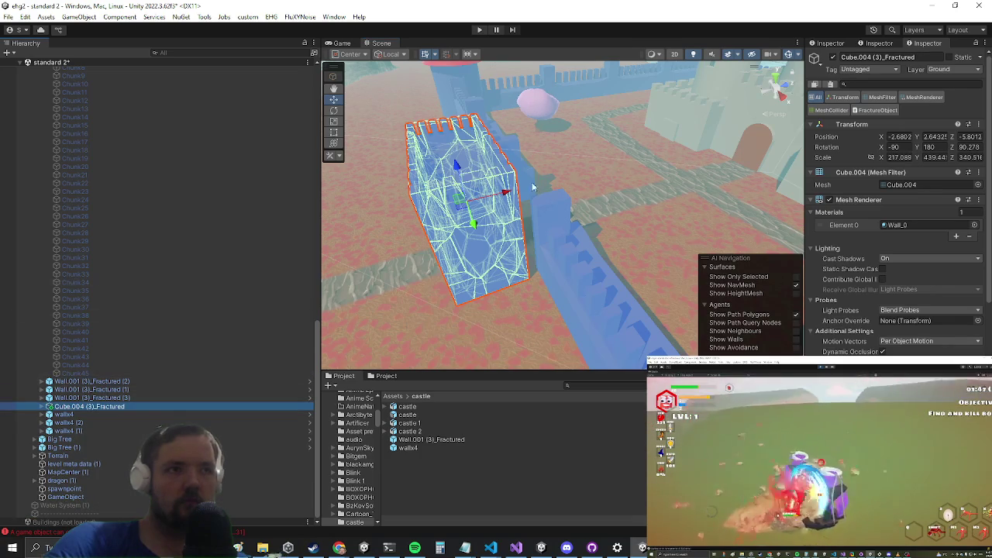
{"action": "mouse_move", "coordinate": [498, 200]}
{"action": "left_mouse_down"}
{"action": "mouse_move", "coordinate": [577, 196]}
{"action": "mouse_move", "coordinate": [558, 195]}
{"action": "mouse_move", "coordinate": [529, 239]}
{"action": "mouse_move", "coordinate": [492, 217]}
{"action": "mouse_move", "coordinate": [464, 245]}
{"action": "mouse_move", "coordinate": [649, 161]}
{"action": "left_mouse_up"}
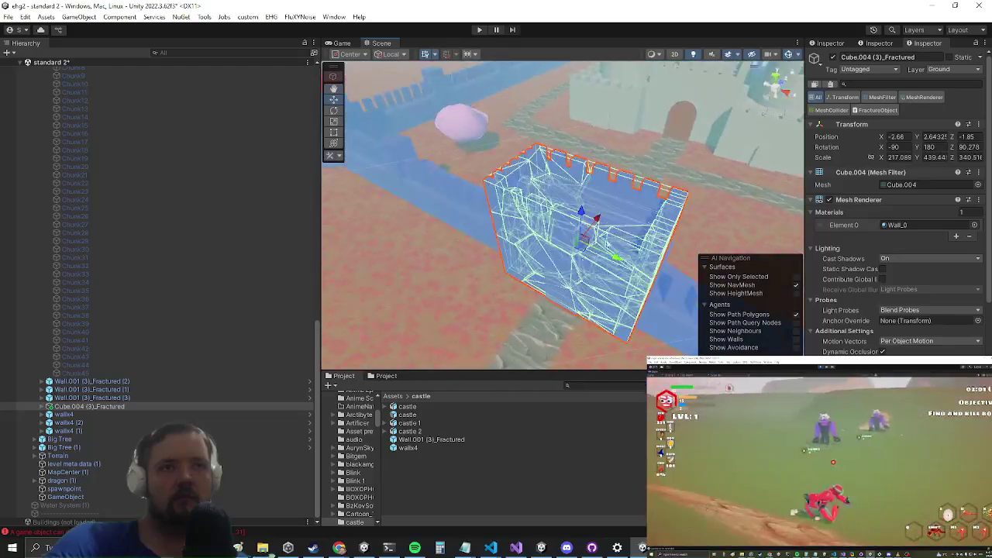
Step: Select the castle terrain and review its pending prefab overrides
{"action": "left_click", "coordinate": [642, 162]}
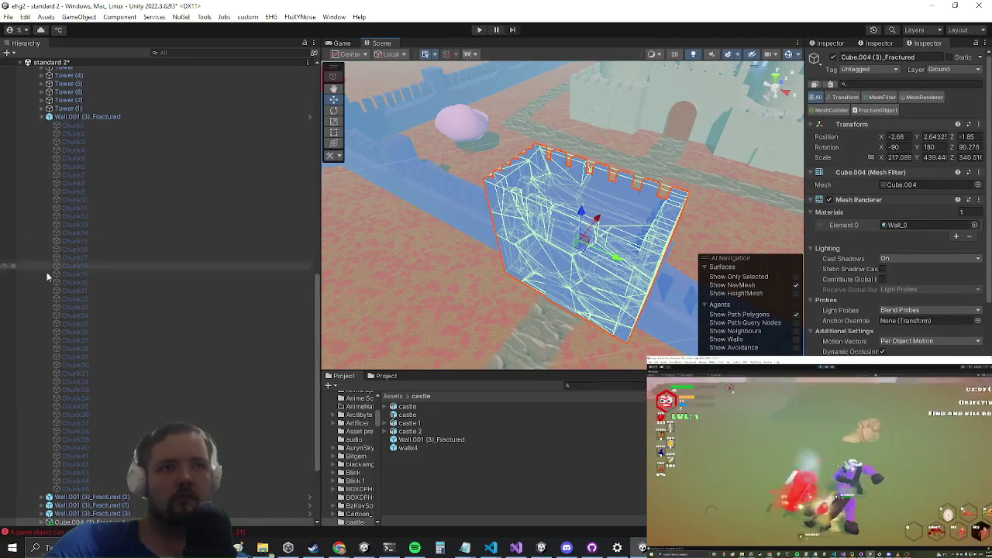
{"action": "scroll", "coordinate": [111, 261], "scroll_direction": "up", "scroll_amount": 5}
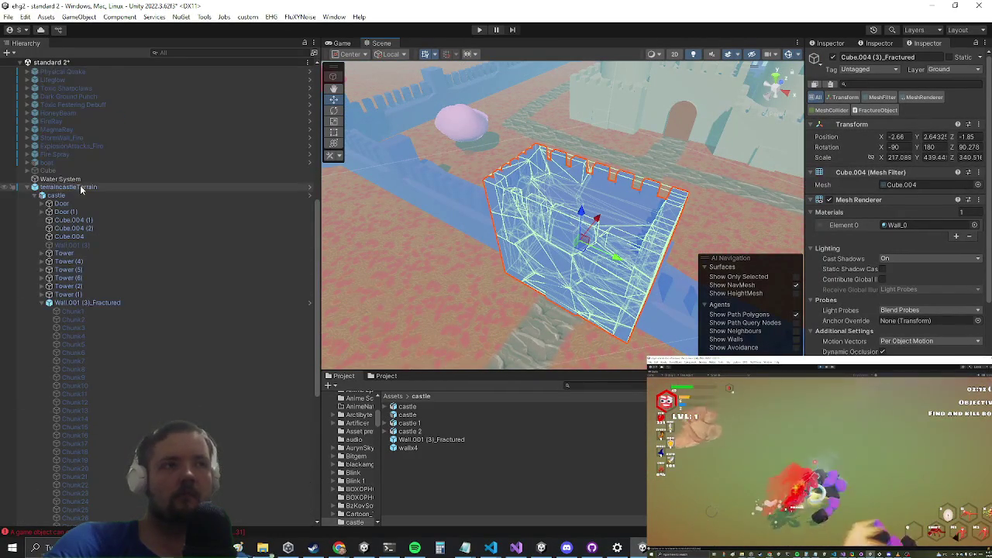
{"action": "left_click", "coordinate": [132, 187]}
{"action": "left_click", "coordinate": [865, 99]}
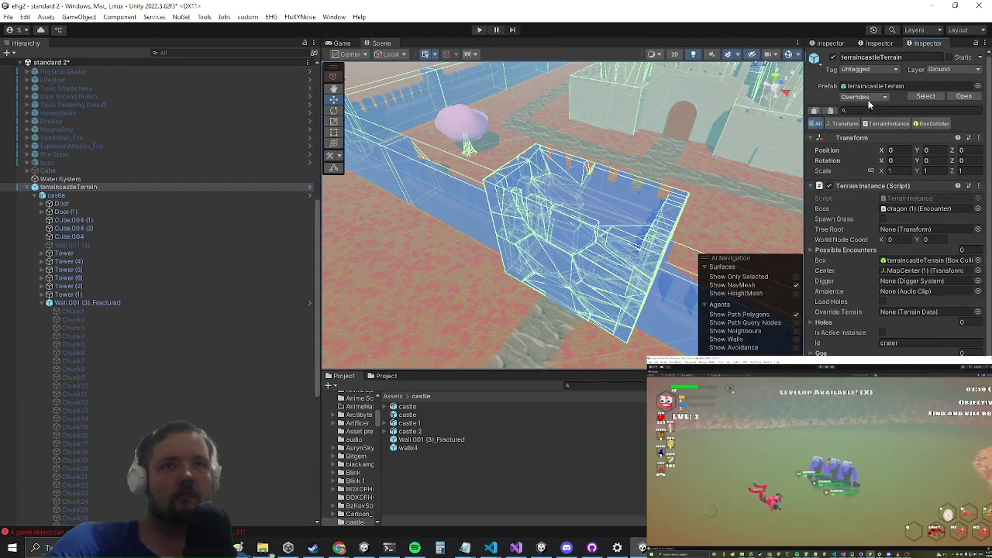
Step: Apply all overrides to the terrain prefab and deactivate terrainCastleTerrain
{"action": "left_click", "coordinate": [958, 207]}
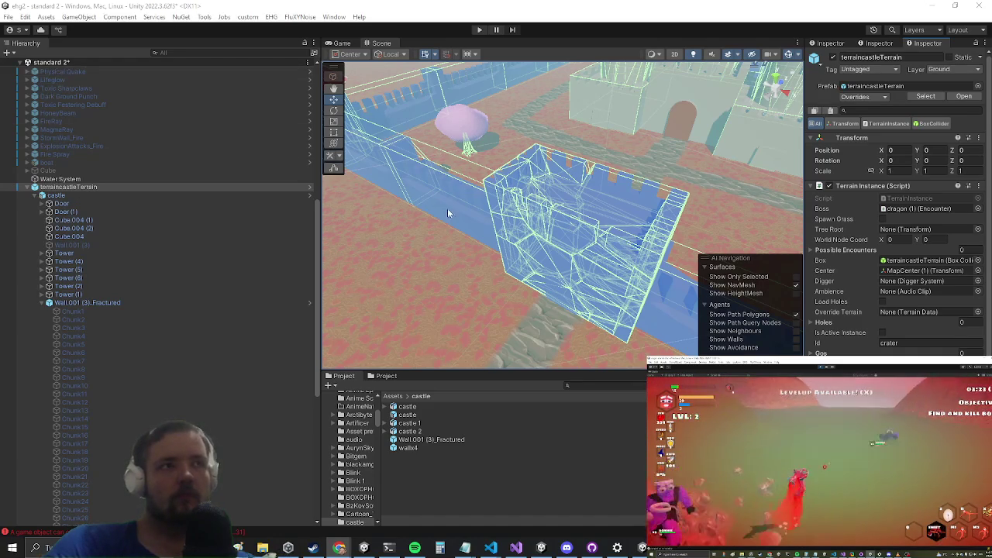
{"action": "scroll", "coordinate": [439, 209], "scroll_direction": "up", "scroll_amount": 5}
{"action": "scroll", "coordinate": [489, 109], "scroll_direction": "down", "scroll_amount": 5}
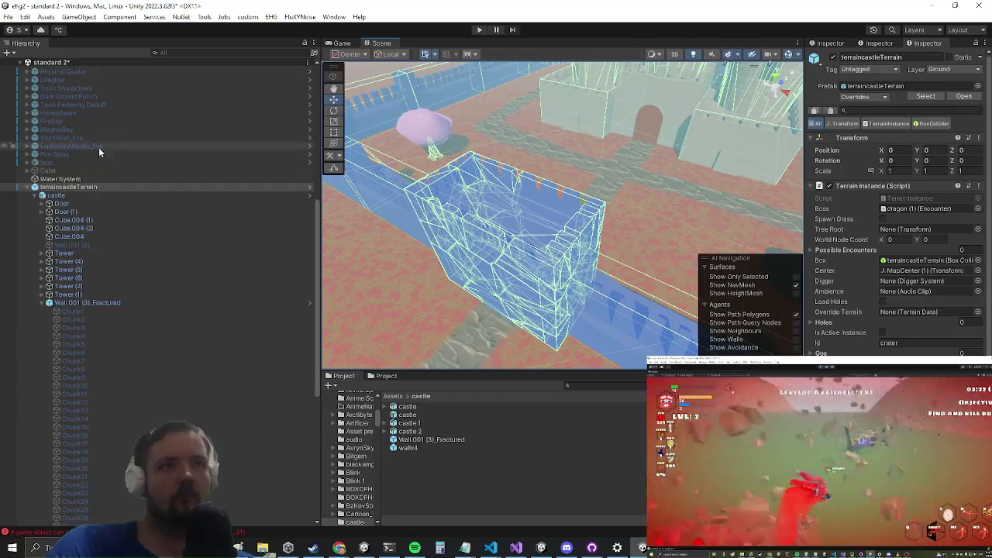
{"action": "left_click", "coordinate": [833, 58]}
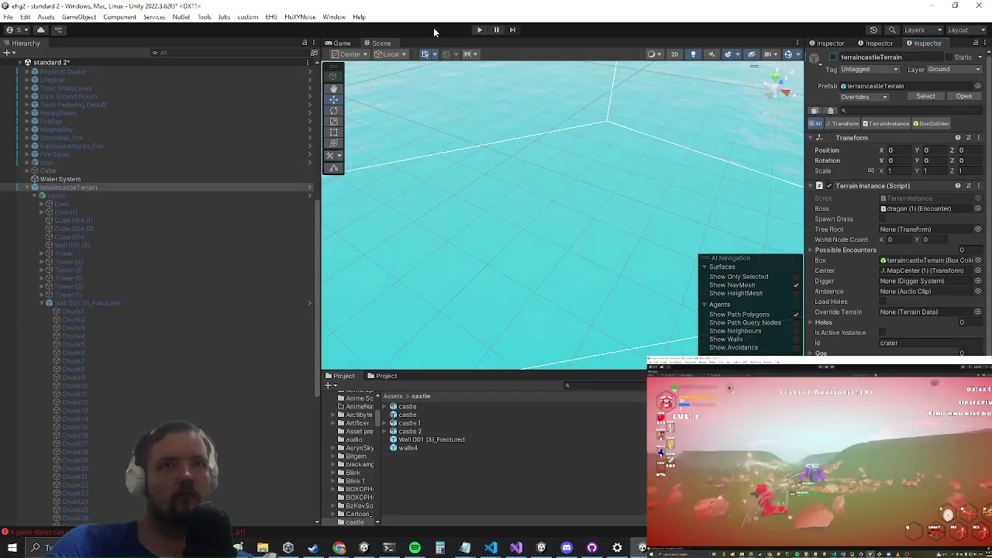
Step: Start play mode, maximize the Game view, and run the character up the path
{"action": "left_click", "coordinate": [479, 30]}
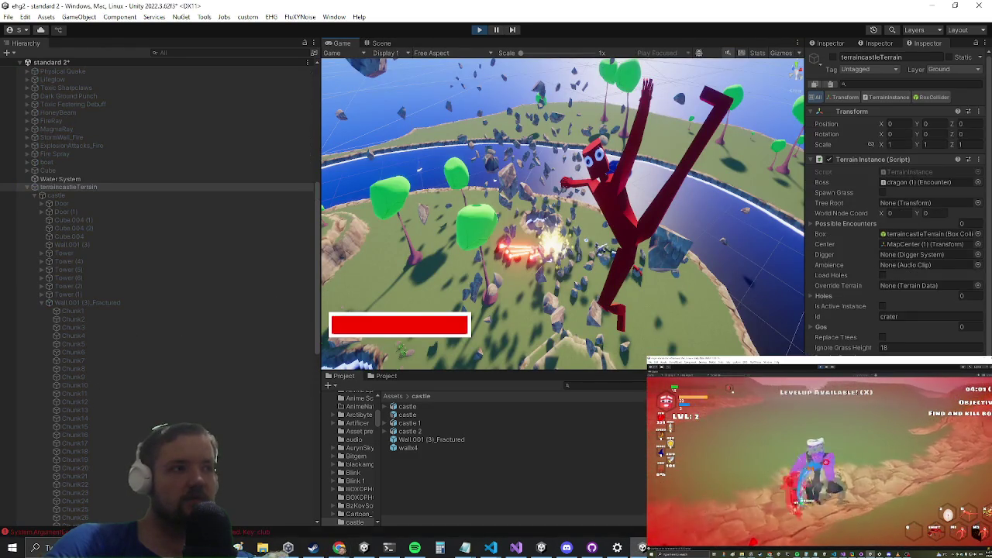
{"action": "key", "text": "shift+space"}
{"action": "key", "text": "w"}
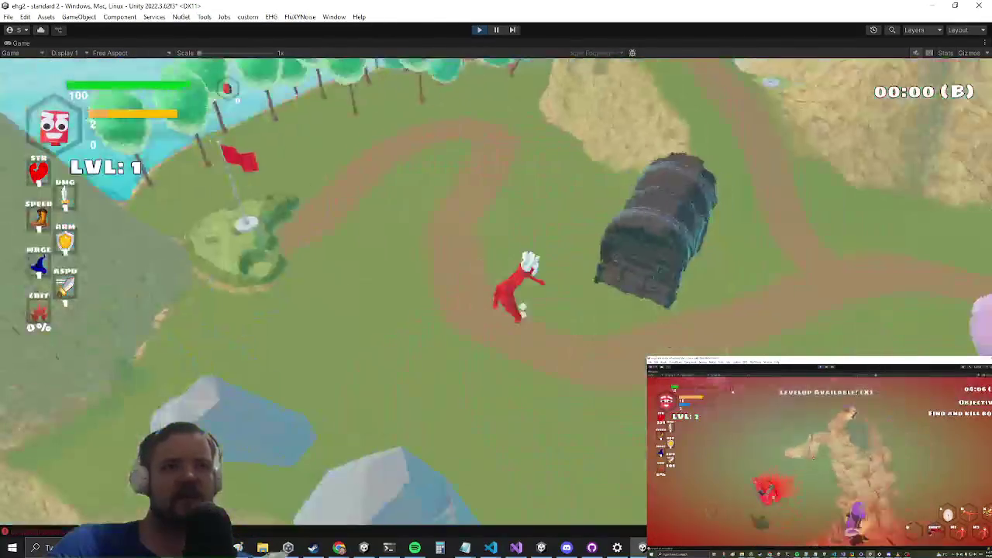
{"action": "key", "text": "w"}
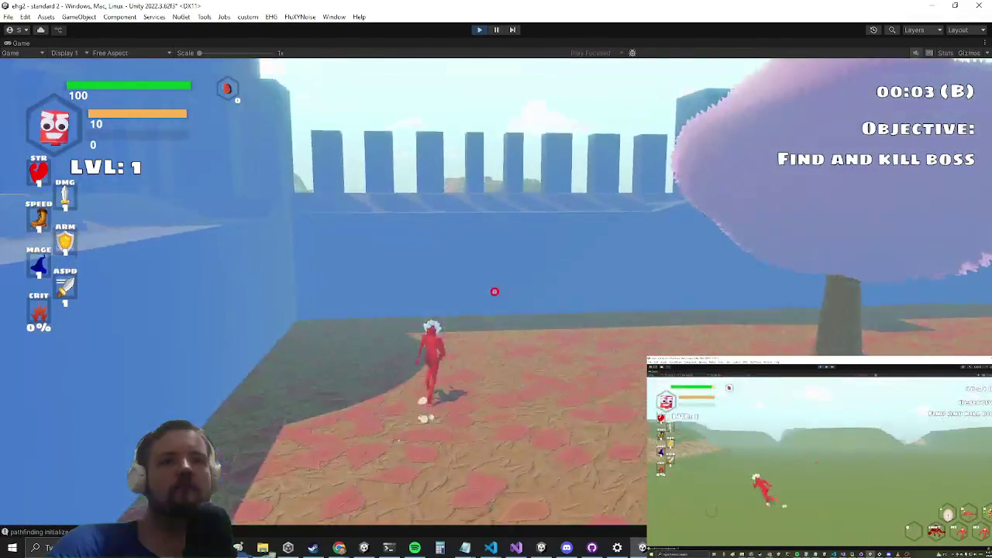
Step: Slash at the castle wall and fight the blue boss
{"action": "left_click", "coordinate": [488, 301]}
{"action": "left_click", "coordinate": [490, 292]}
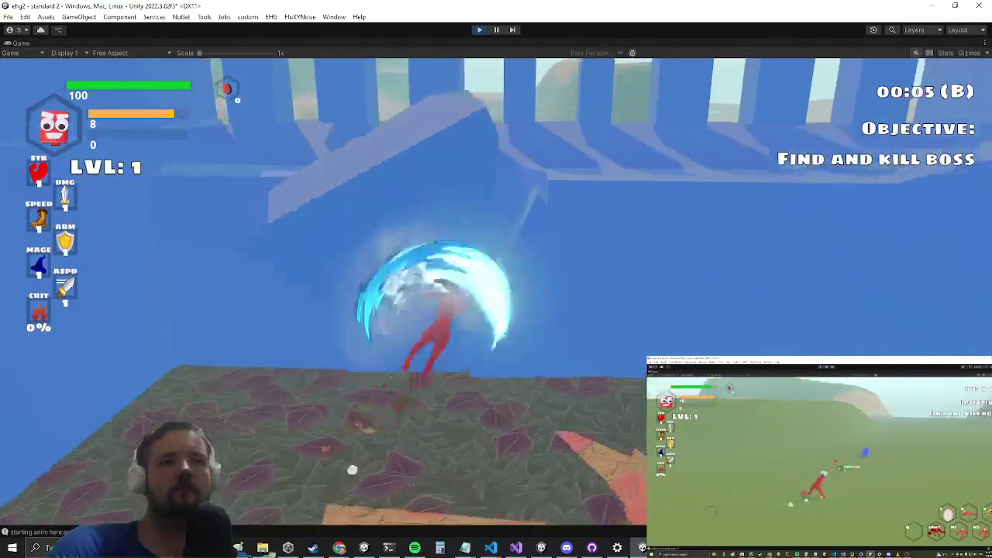
{"action": "left_click", "coordinate": [482, 298]}
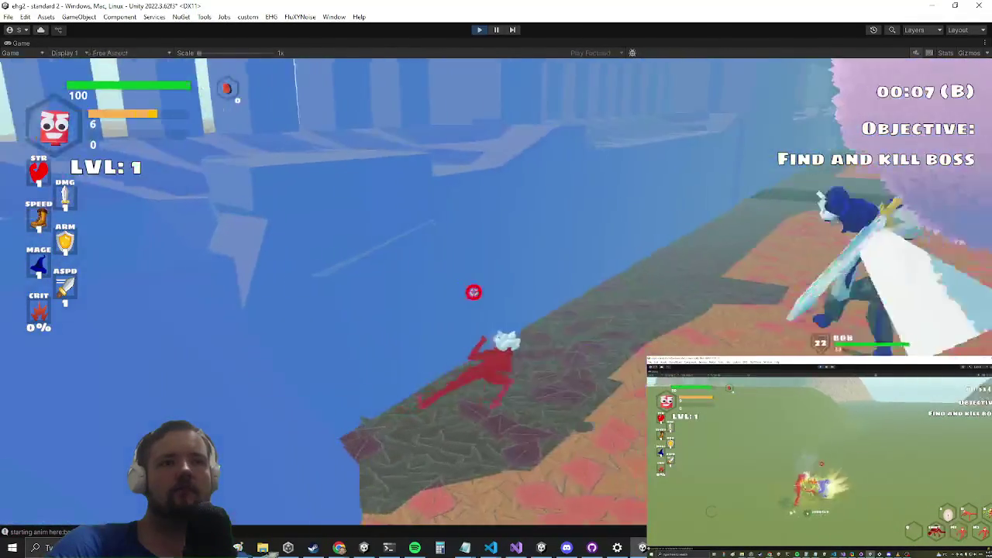
{"action": "left_click", "coordinate": [474, 293]}
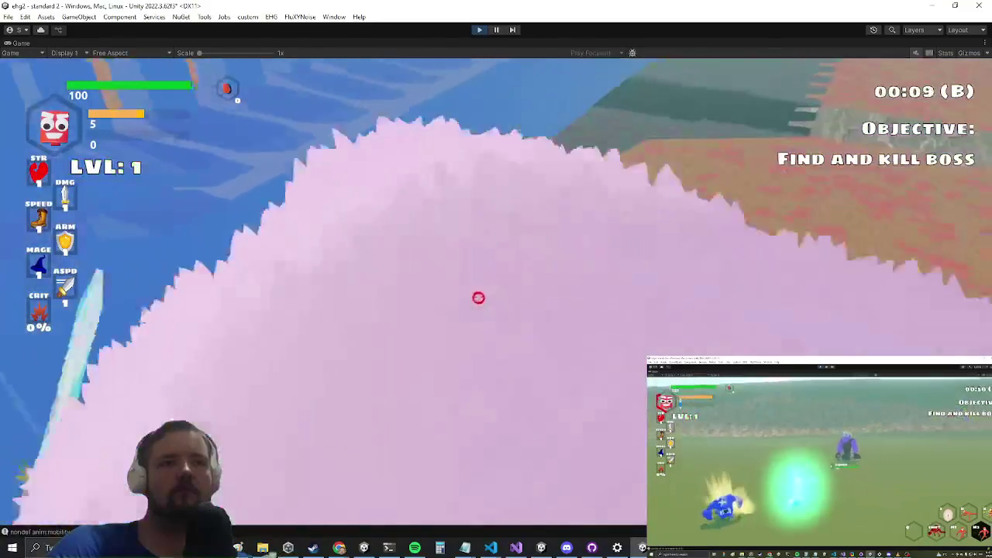
{"action": "left_click", "coordinate": [475, 297]}
{"action": "key", "text": "w"}
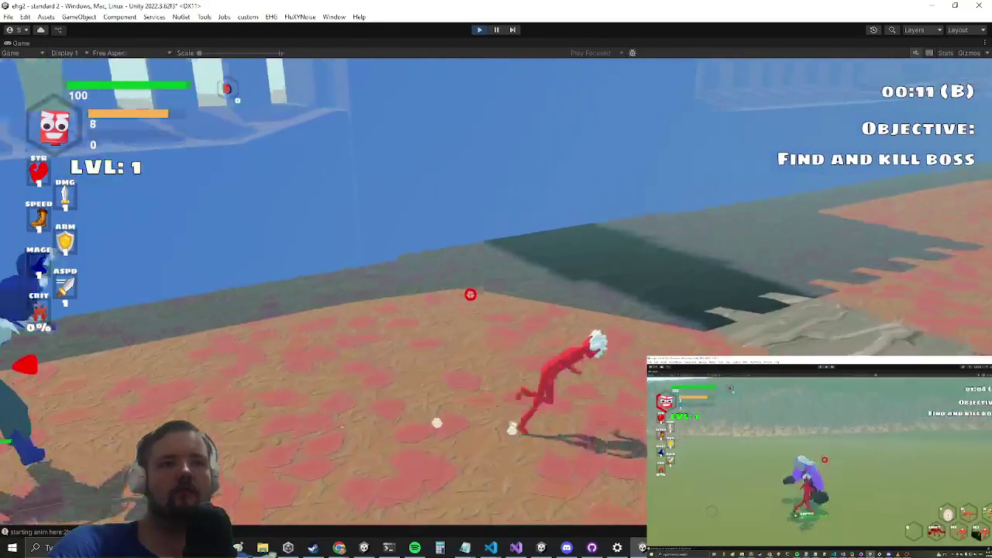
{"action": "key", "text": "space"}
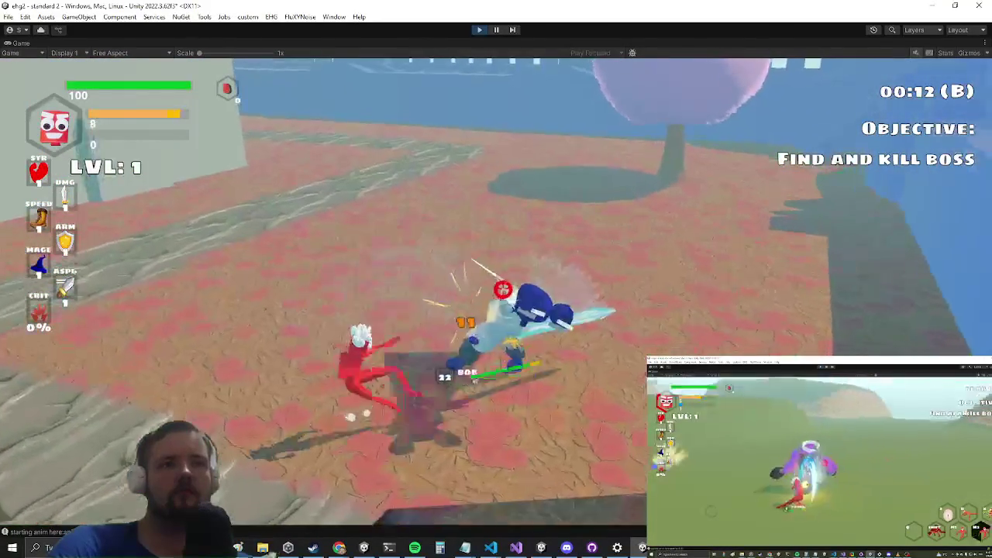
{"action": "left_click", "coordinate": [495, 286]}
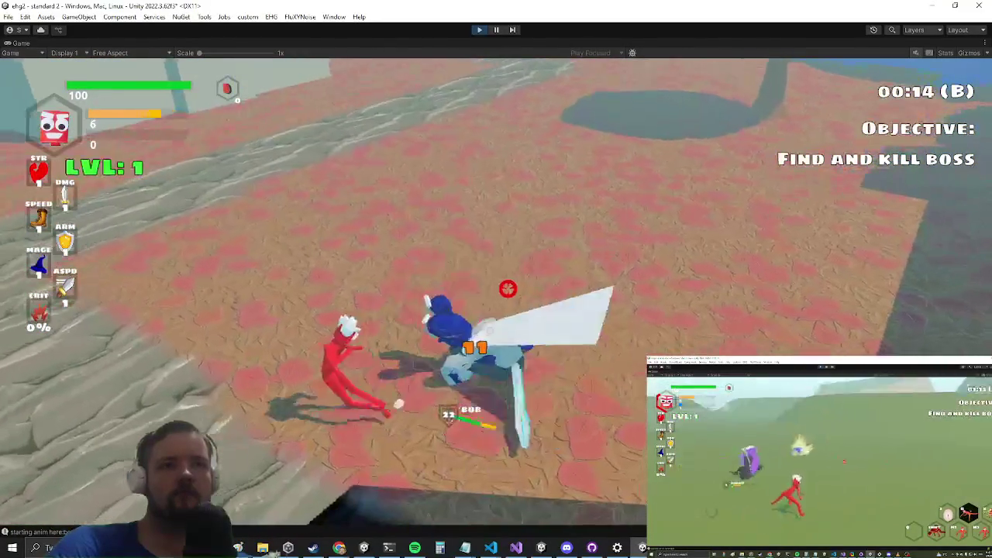
{"action": "key", "text": "w"}
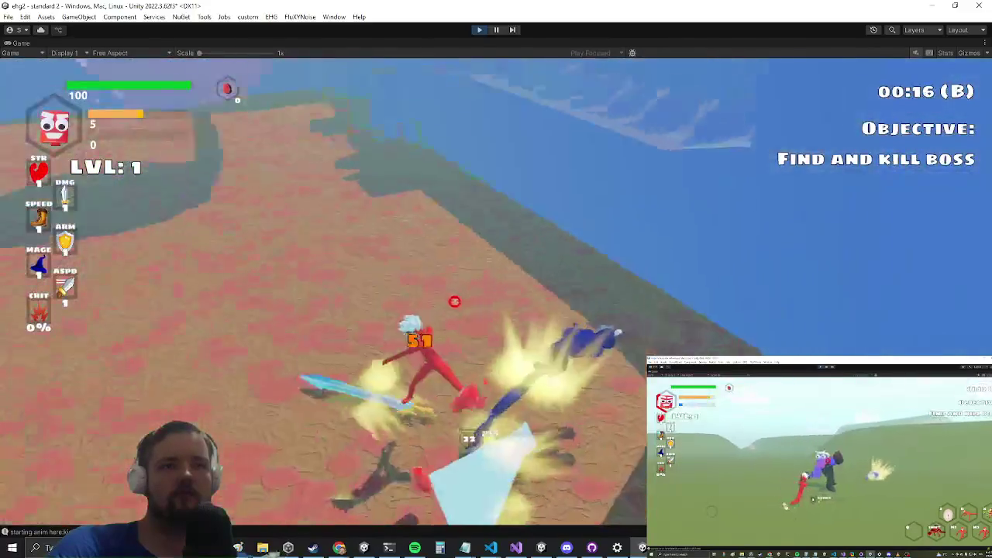
{"action": "key", "text": "w"}
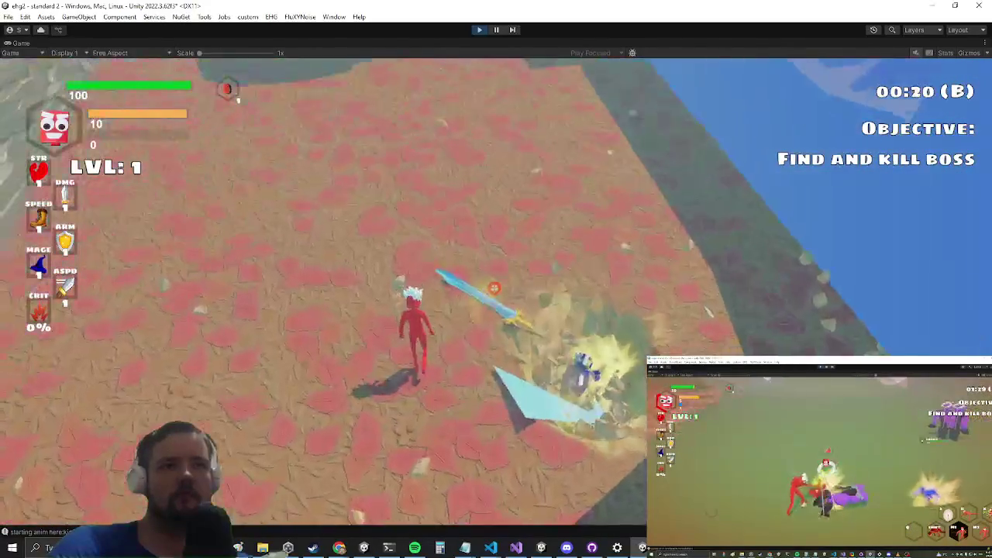
Step: Smash the castle wall into chunks and leap slashing toward the towers
{"action": "left_click", "coordinate": [490, 304]}
{"action": "left_click", "coordinate": [497, 295]}
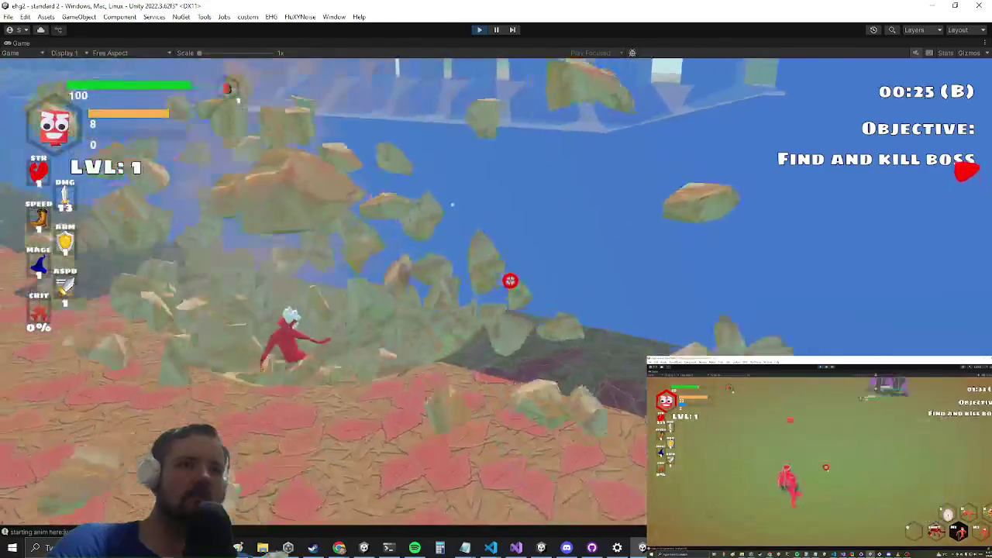
{"action": "left_click", "coordinate": [491, 295]}
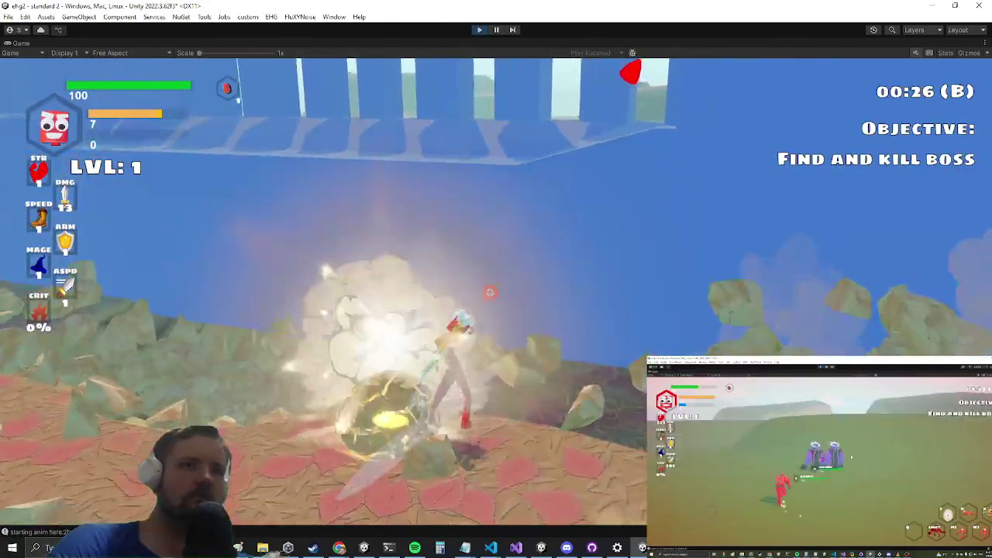
{"action": "left_click", "coordinate": [495, 293]}
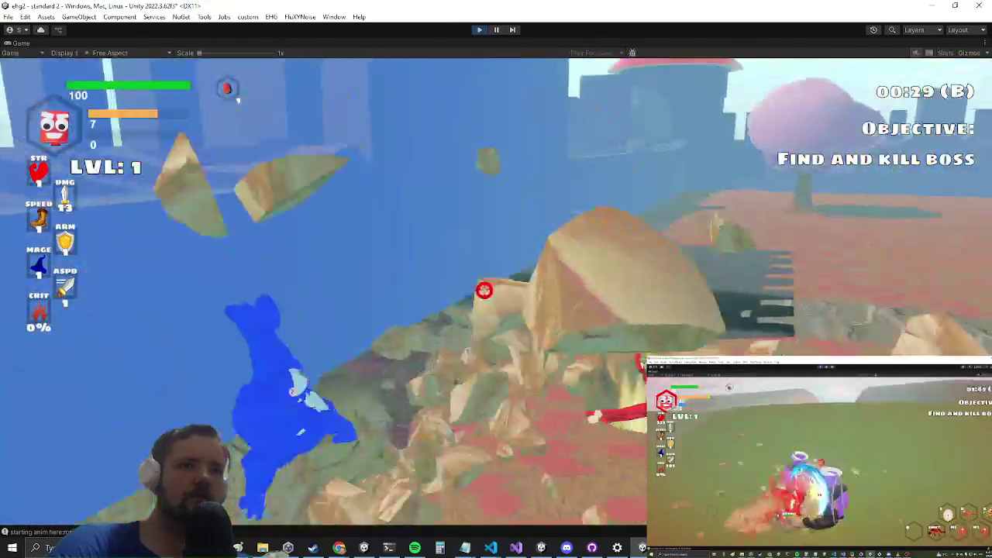
{"action": "left_click", "coordinate": [483, 290]}
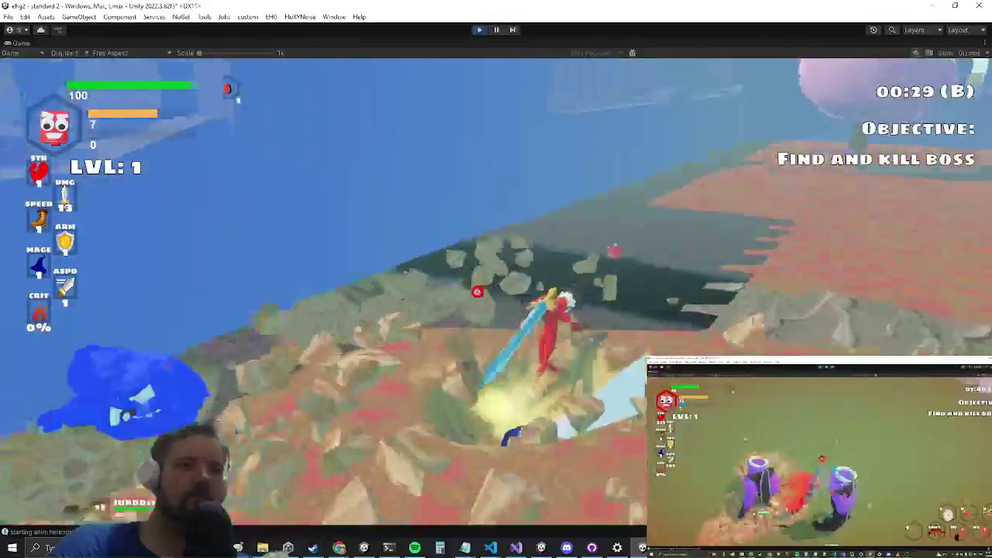
{"action": "key", "text": "space"}
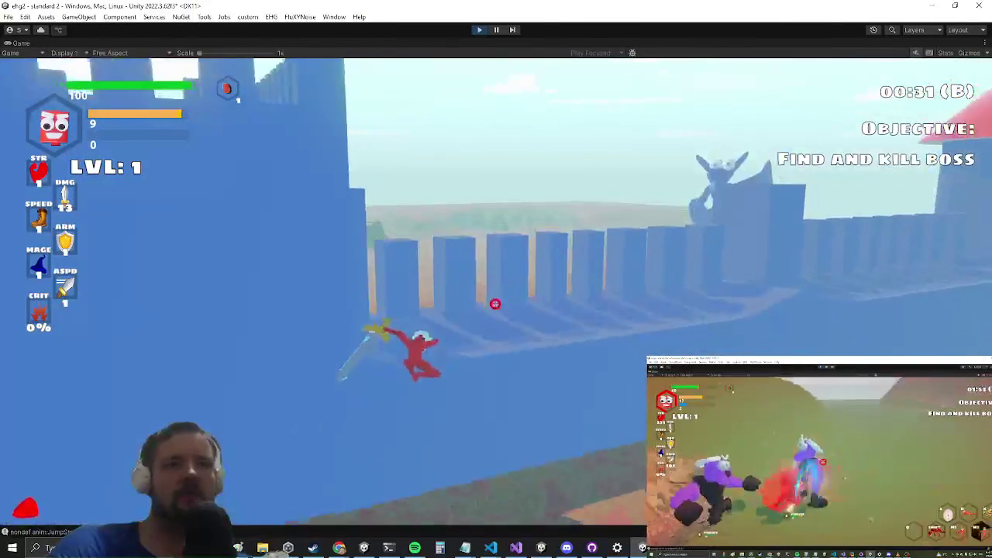
{"action": "left_click", "coordinate": [489, 272]}
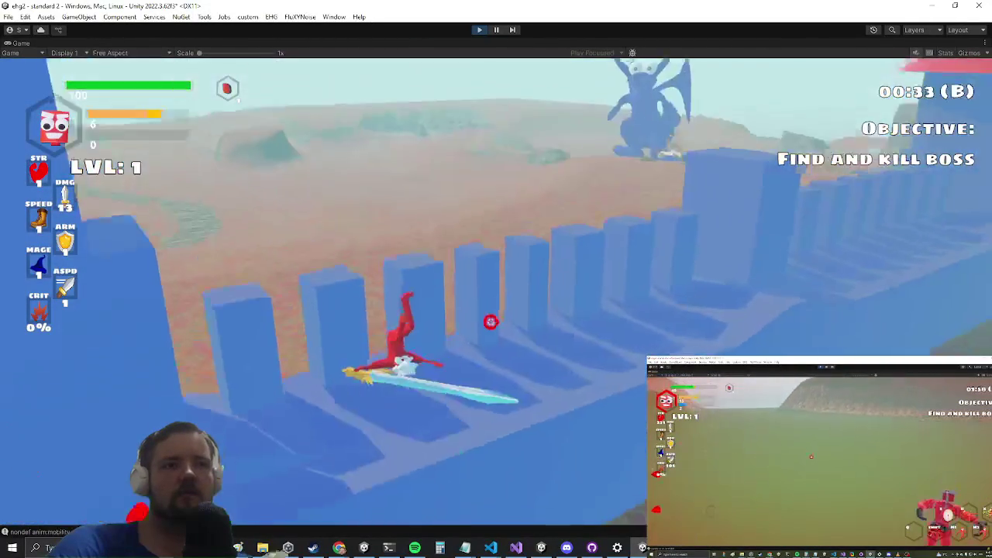